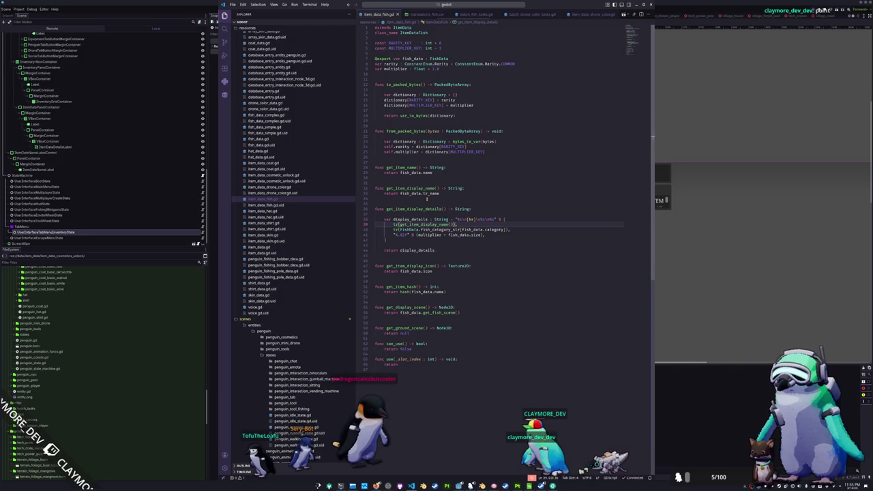
Step: Wrap fish_data.tr_name in tr() in get_item_display_name of item_data_fish.gd, then return to Godot
click(266, 211)
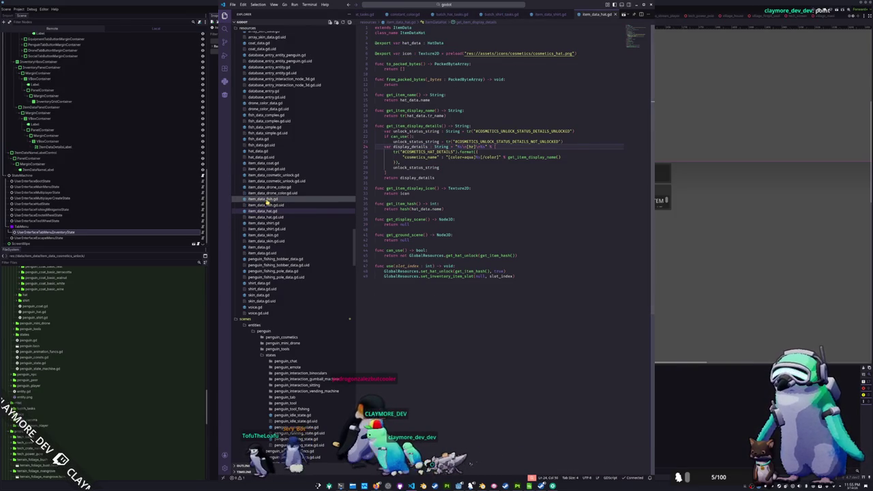
click(268, 199)
click(401, 193)
text(tr(fish_data.tr_name)
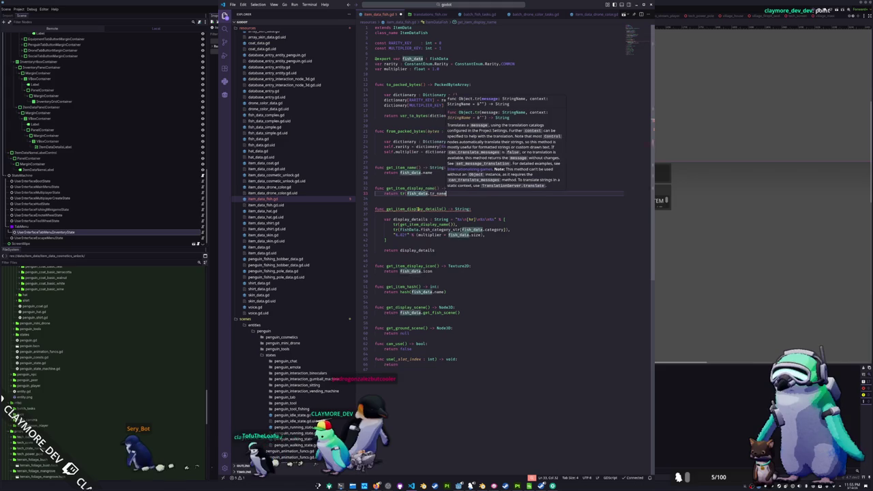
text())
key(Down)
key(Down)
key(Down)
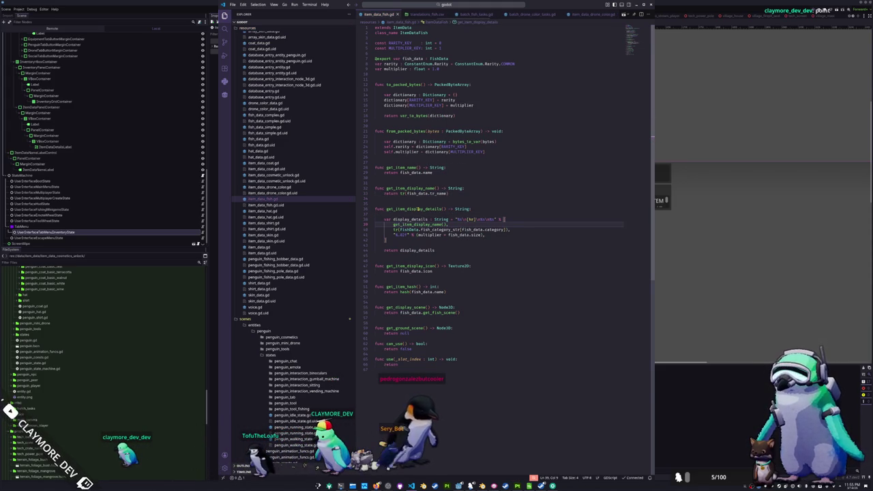
key(Down)
key(Down)
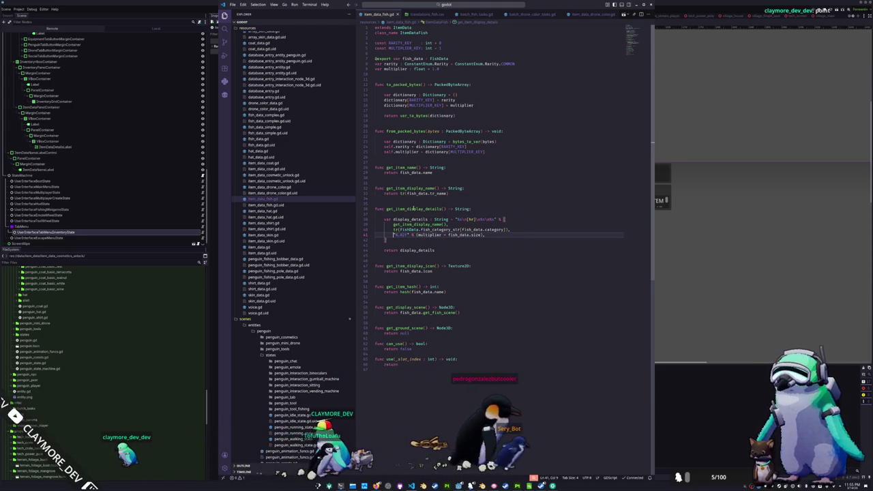
key(alt+Tab)
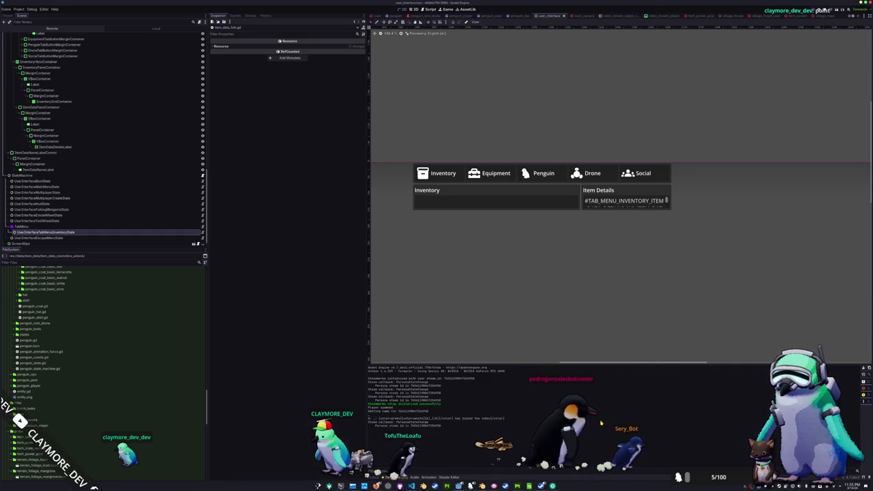
Step: Replace ItemDataDetailsLabel's translation key with grey 'Testing string' placeholder text and run the game
key(F5)
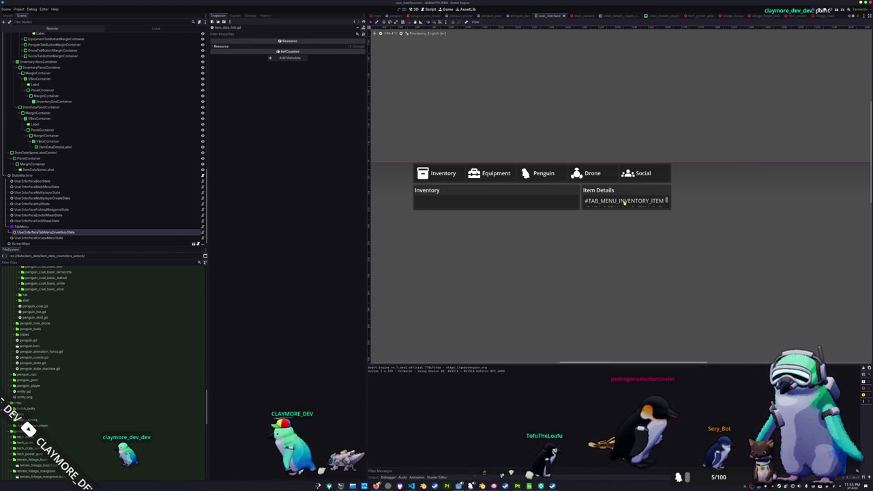
click(623, 201)
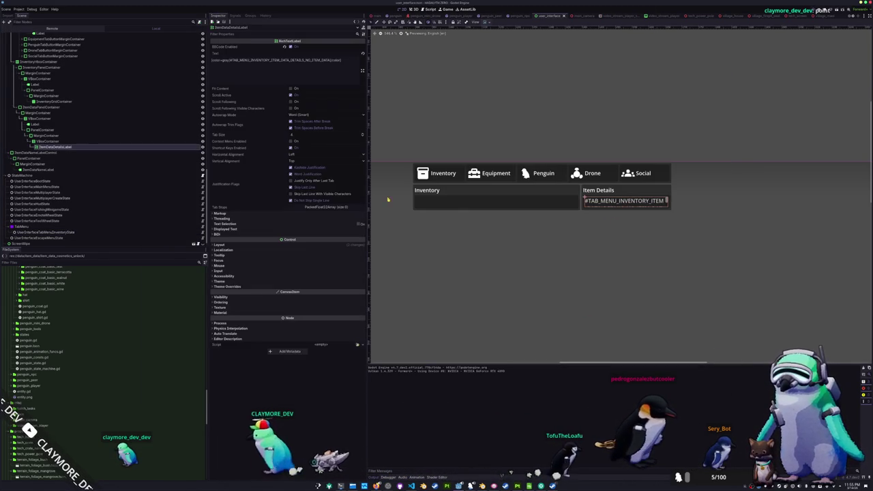
click(251, 60)
double_click(251, 60)
text(N)
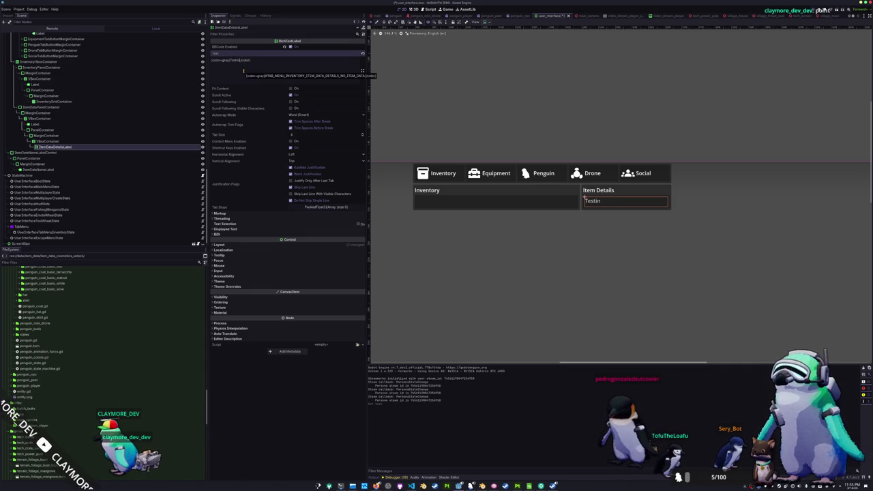
text(g string)
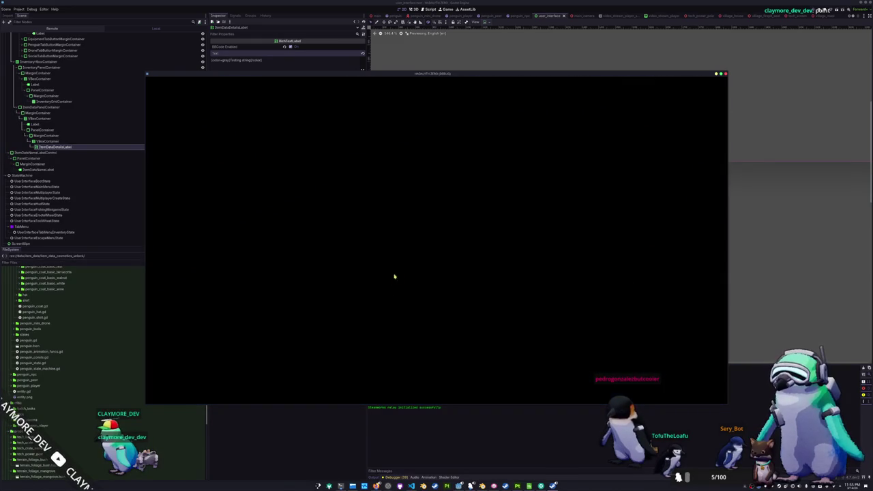
Step: Check Item Details for Achilles Tang, Sea Angel, Ranchu Goldfish and Sea Pig, then close the inventory
key(Tab)
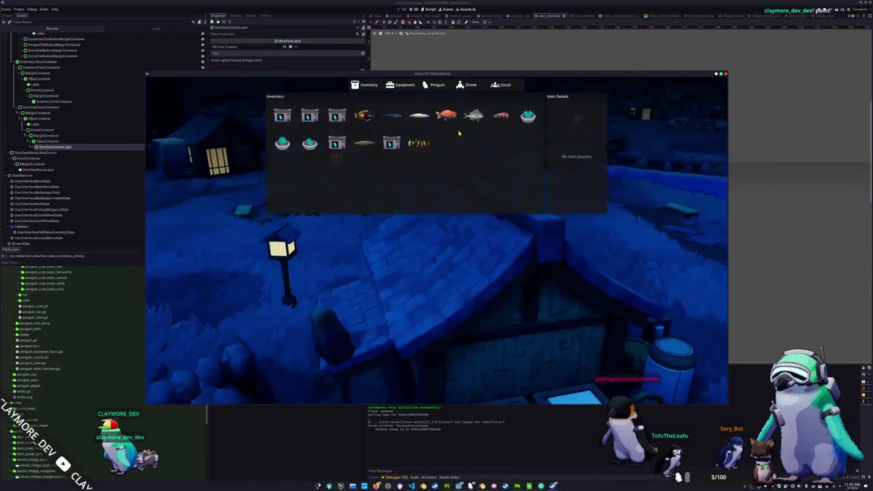
click(501, 115)
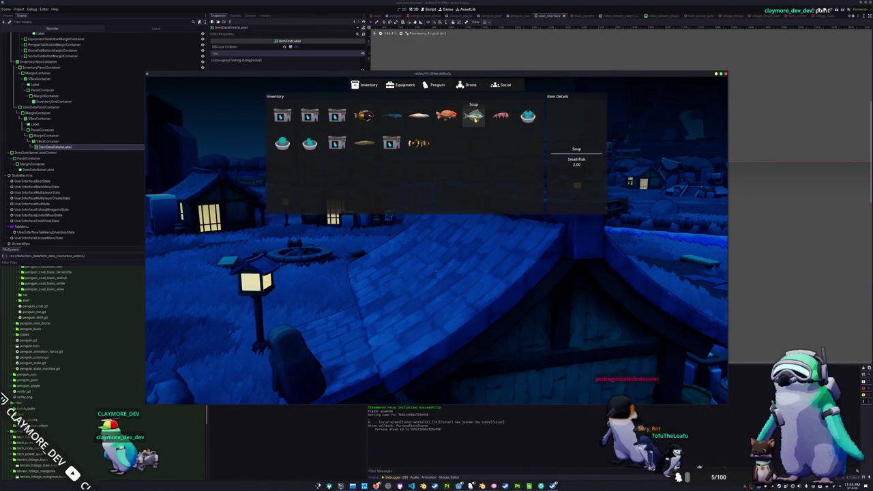
key(Left)
key(Left)
key(Left)
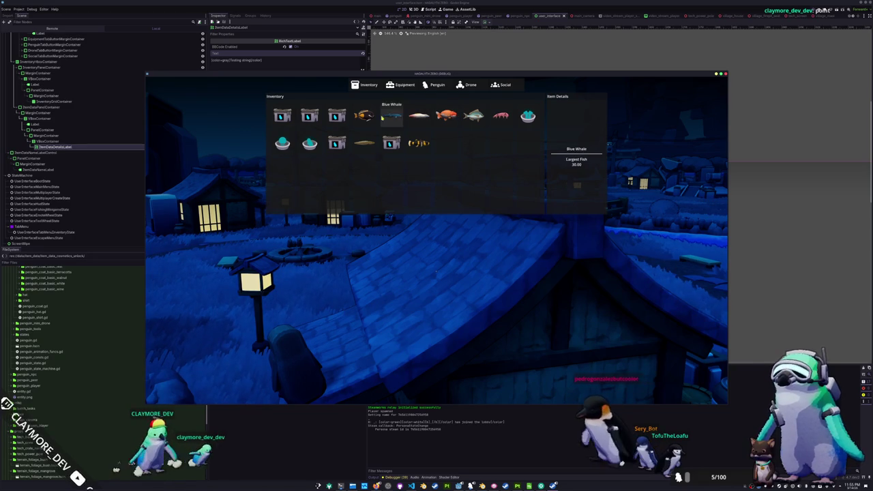
key(Right)
key(Right)
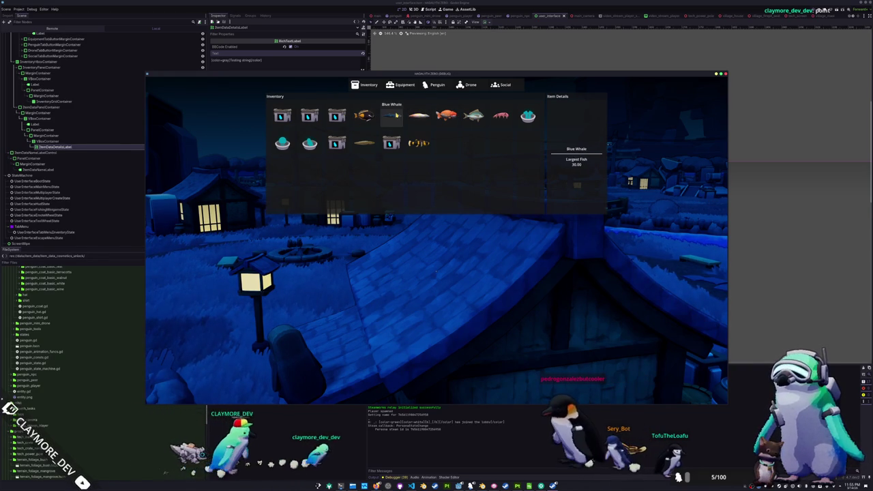
key(Right)
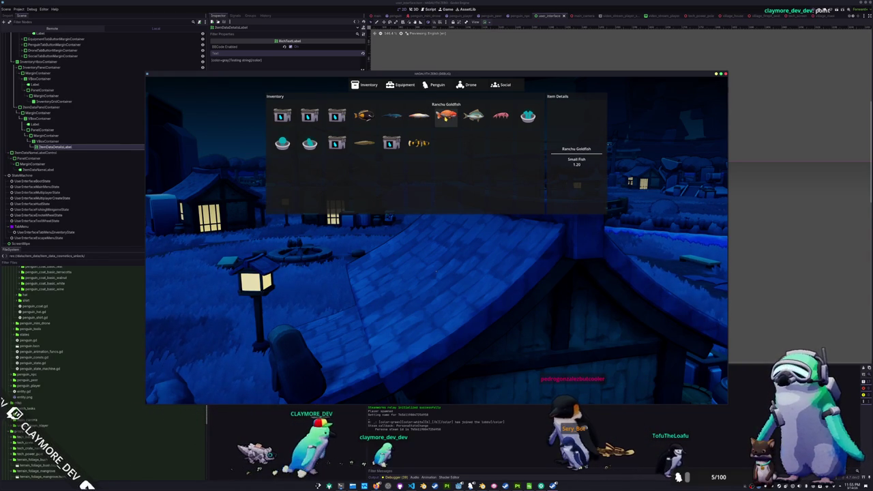
key(Right)
key(Right)
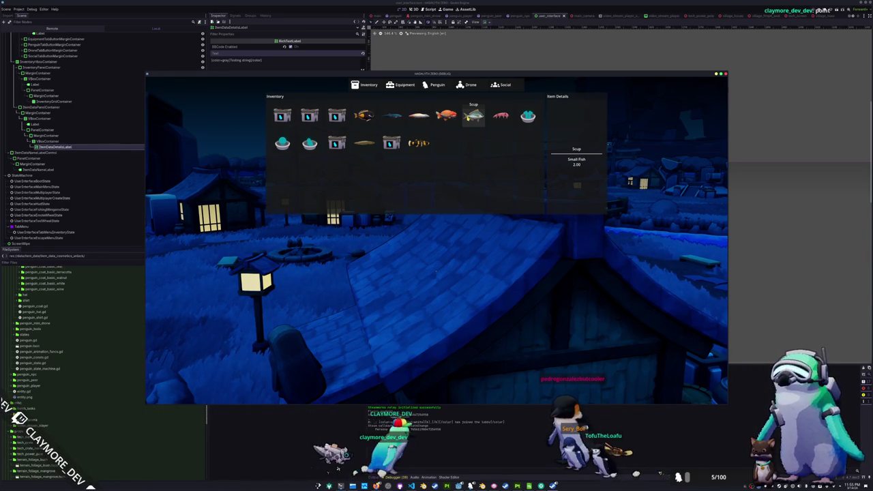
key(Tab)
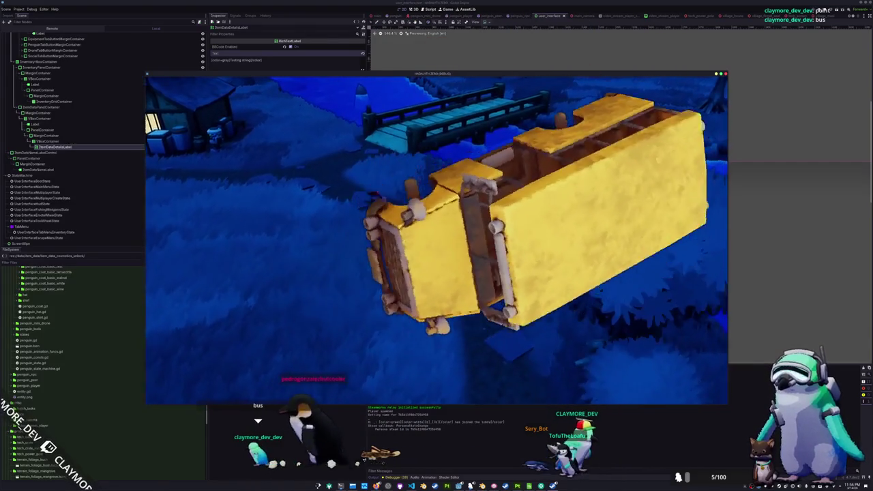
Step: Inspect the Bumblebee Goby entry in the inventory with the developer console open, then close both
key(Tab)
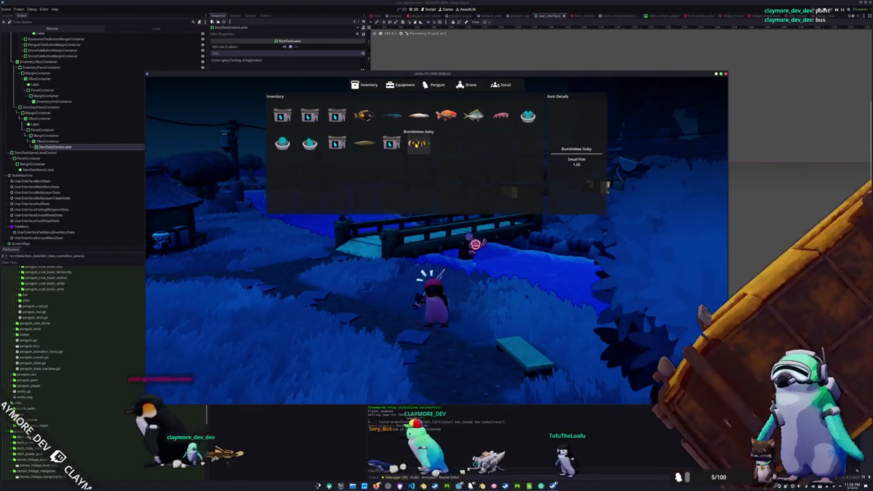
key(grave)
click(416, 144)
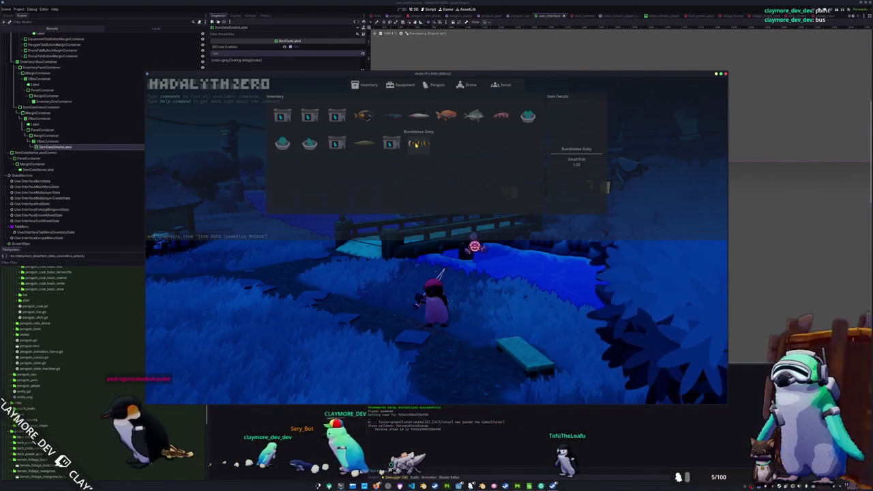
key(grave)
key(Tab)
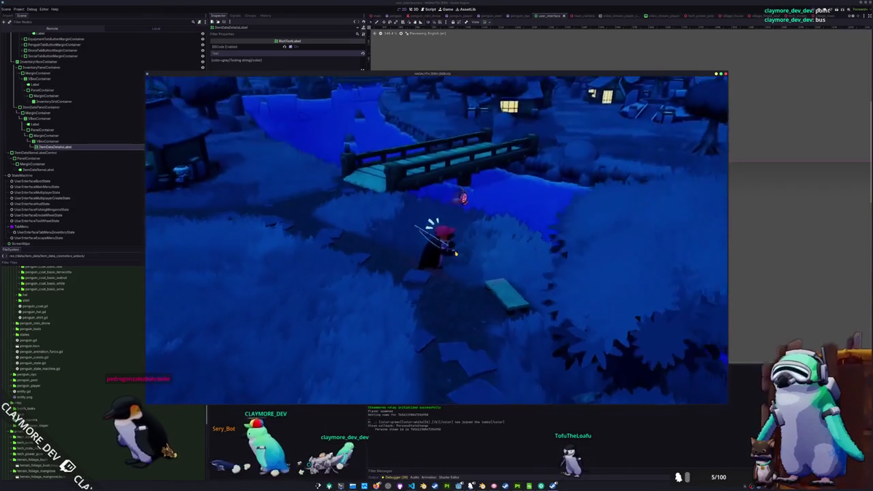
Step: Cast the fishing line, hook the biting fish and enter the first arrow-key sequences
key(w)
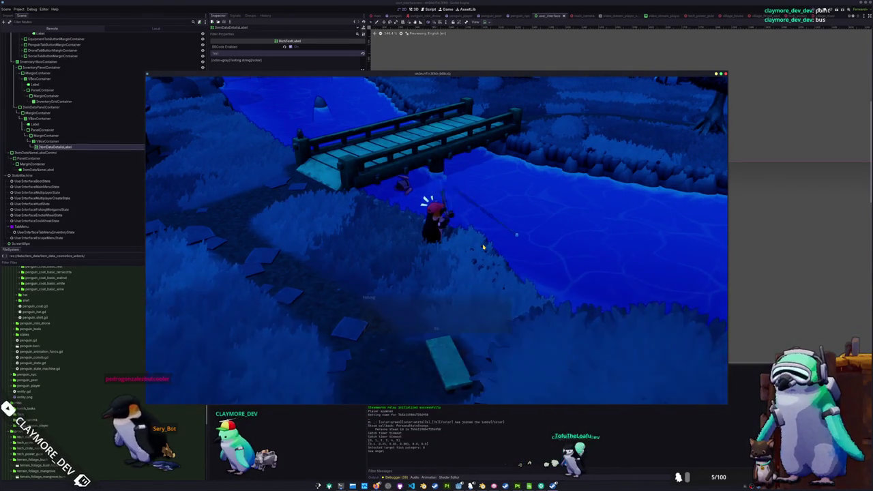
click(482, 246)
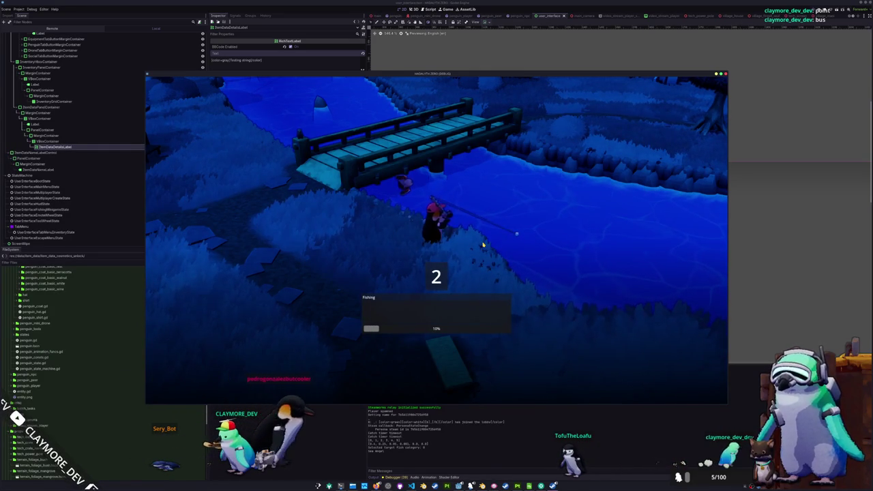
key(Right)
key(Down)
key(Up)
key(Right)
key(Down)
key(Down)
key(Down)
key(Up)
key(Up)
key(Down)
key(Right)
key(Up)
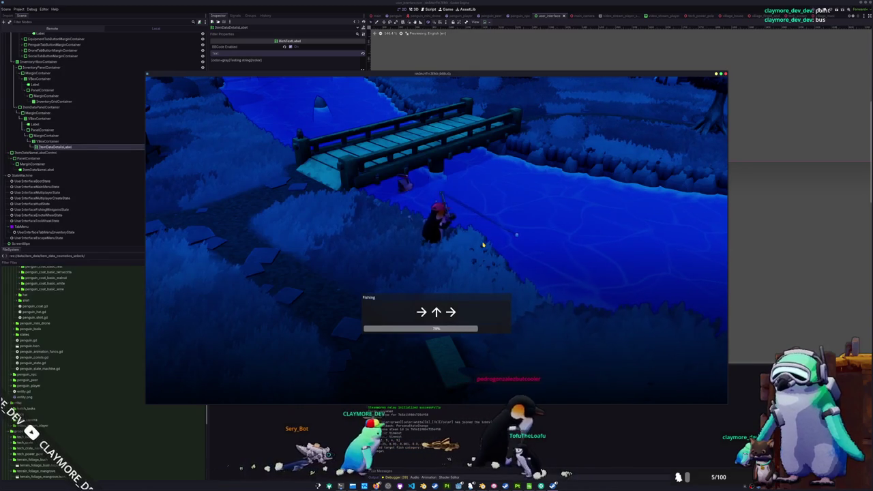
key(Right)
key(Up)
key(Right)
key(Up)
key(Down)
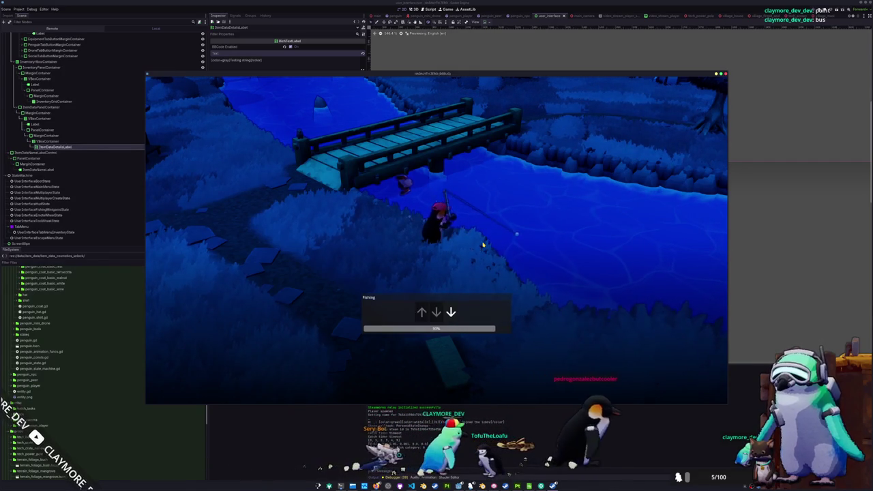
key(Down)
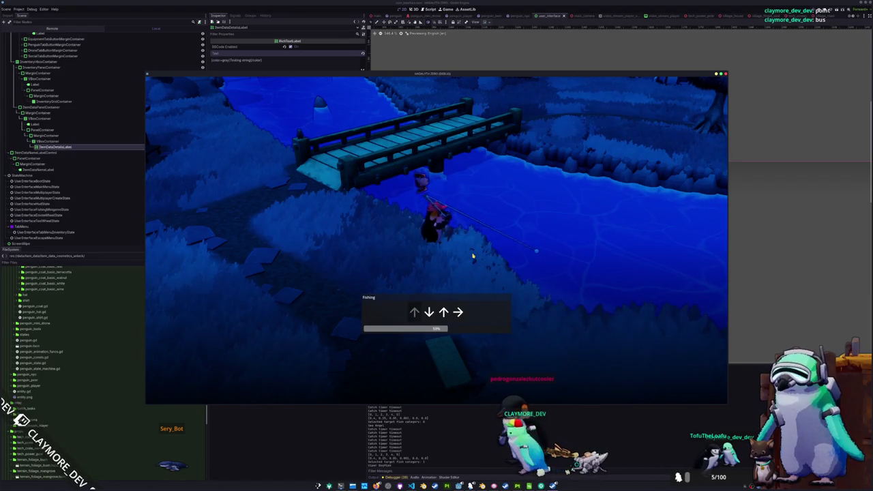
Step: Finish the remaining arrow prompts to land the fish, then reopen the inventory
key(Down)
key(Up)
key(Down)
key(Down)
key(Left)
key(Down)
key(Right)
key(Right)
key(Up)
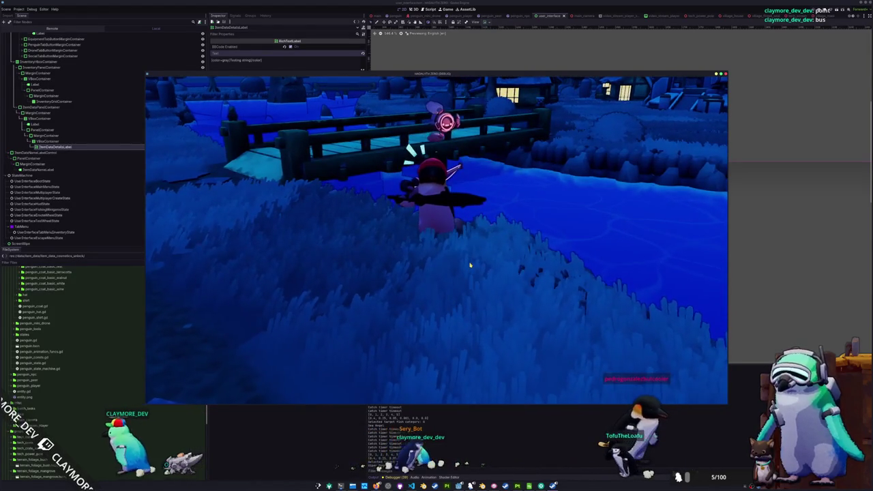
key(Tab)
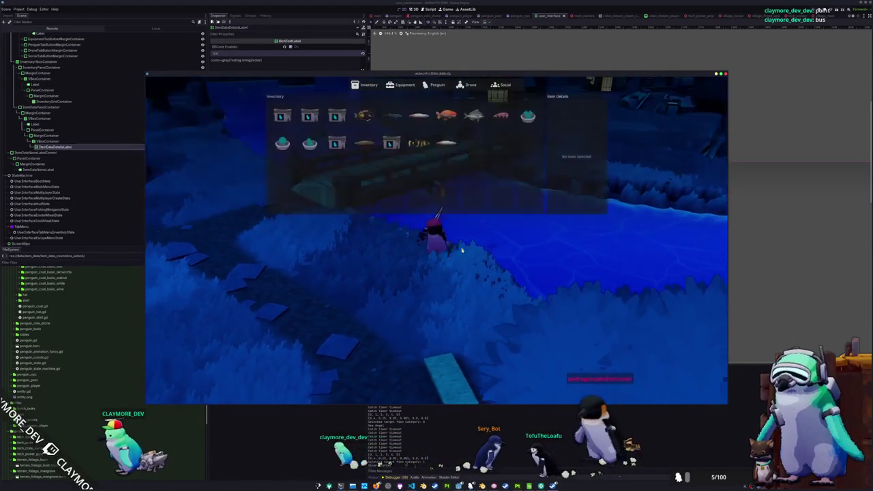
Step: View the newly caught Viper Dogfish's details, then remove it from the inventory
click(470, 148)
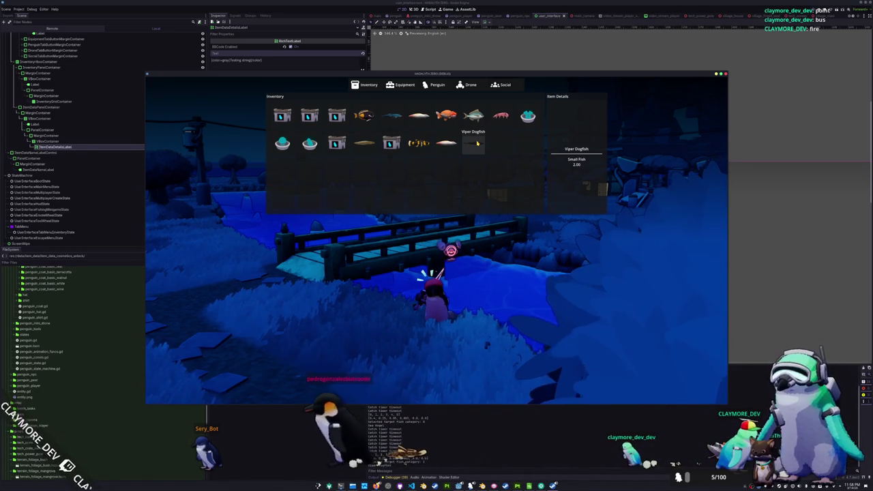
click(478, 143)
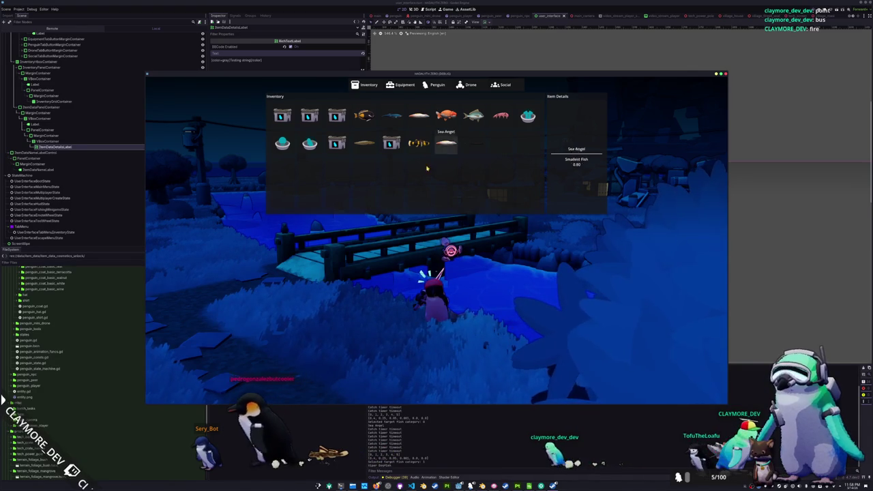
key(alt+Tab)
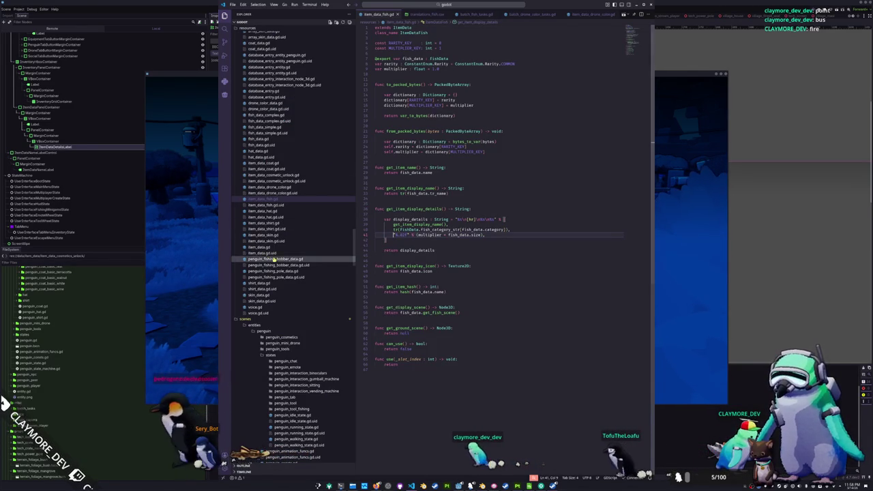
click(264, 247)
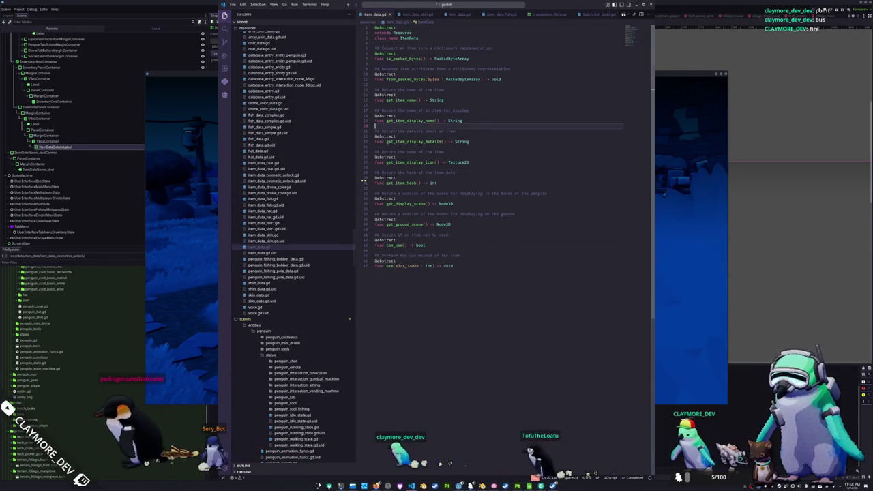
double_click(406, 203)
click(396, 208)
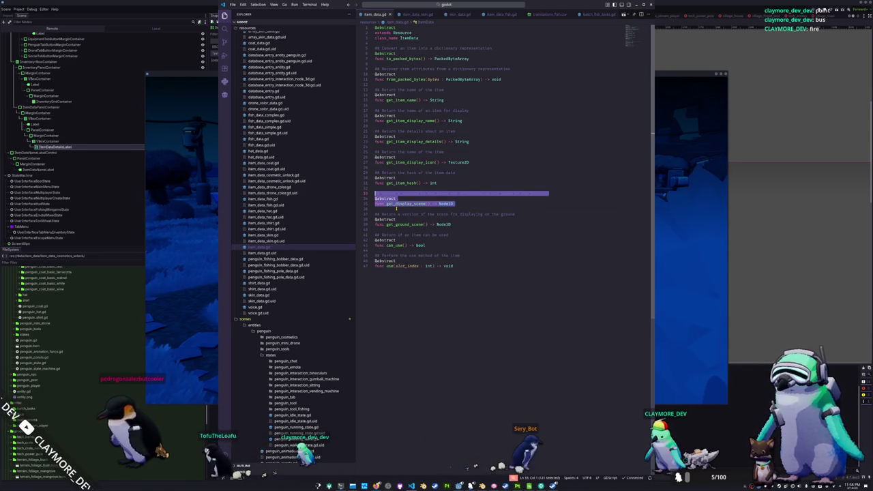
key(Up)
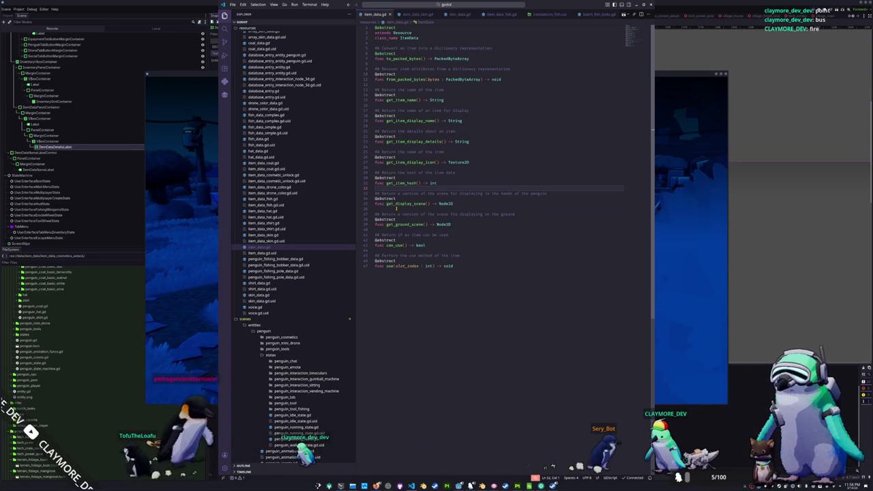
key(Return)
key(Return)
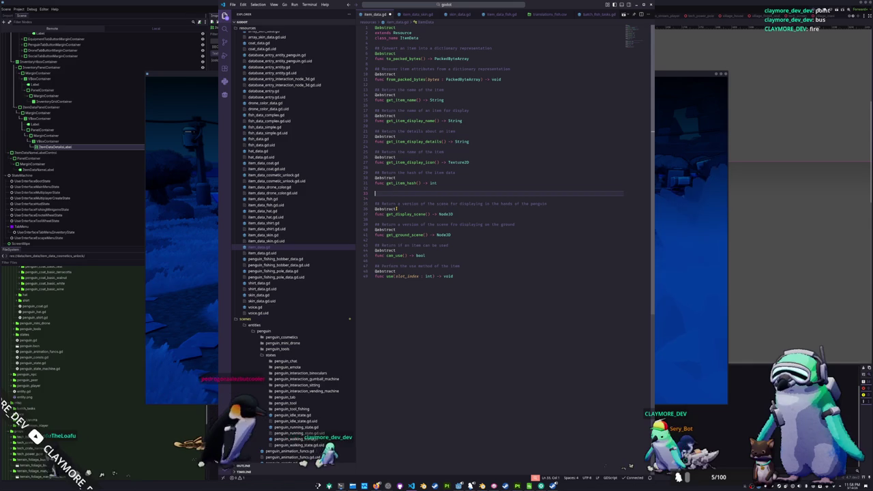
text(@abstract)
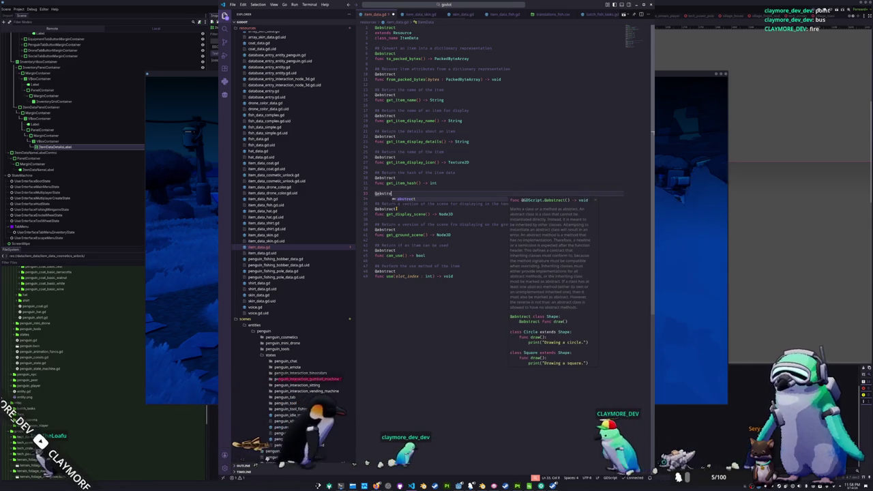
key(Return)
Step: Declare can_get_display_scene() -> bool with the doc comment '## Return if an item can be displayed'
text(func )
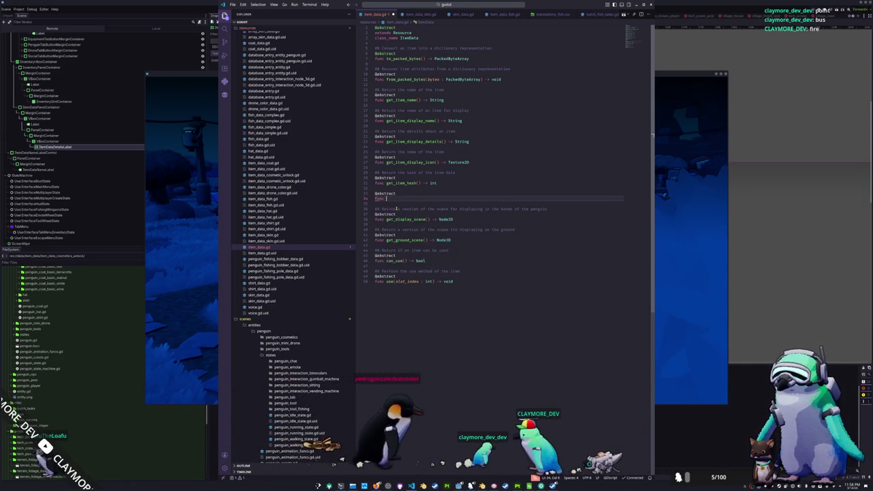
text(can_display)
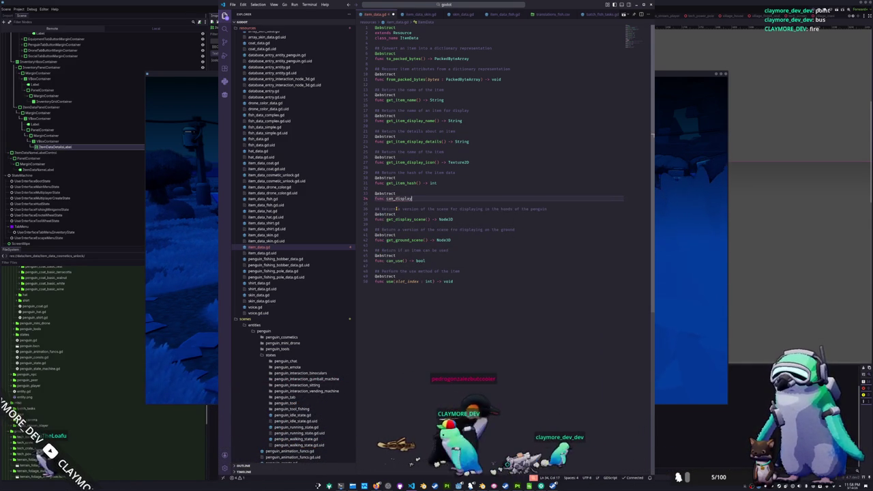
text(_scen)
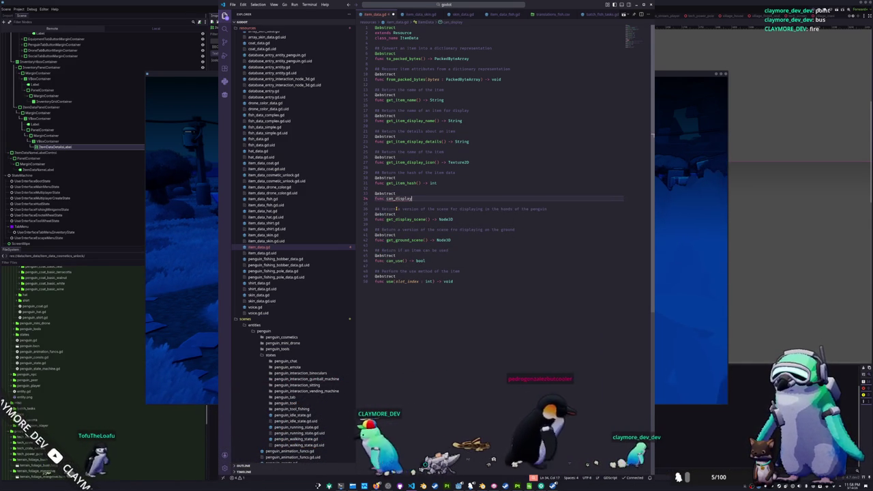
text(e)
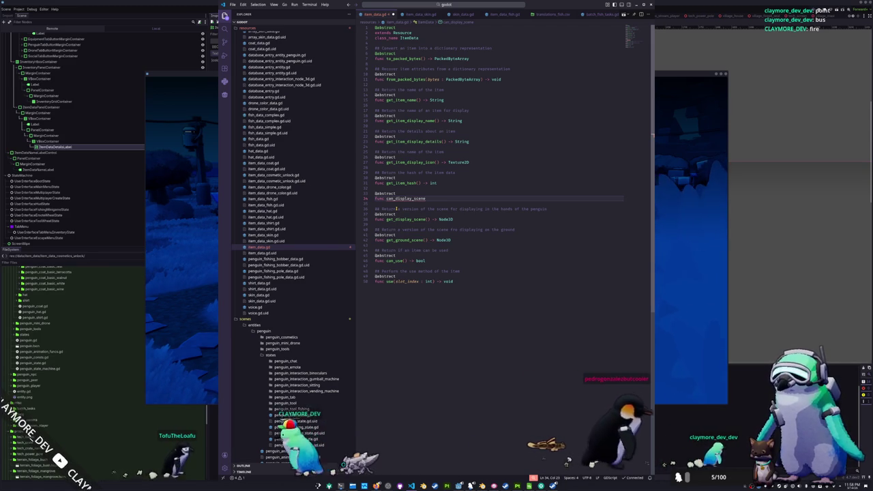
key(ctrl+shift+Left)
text(can)
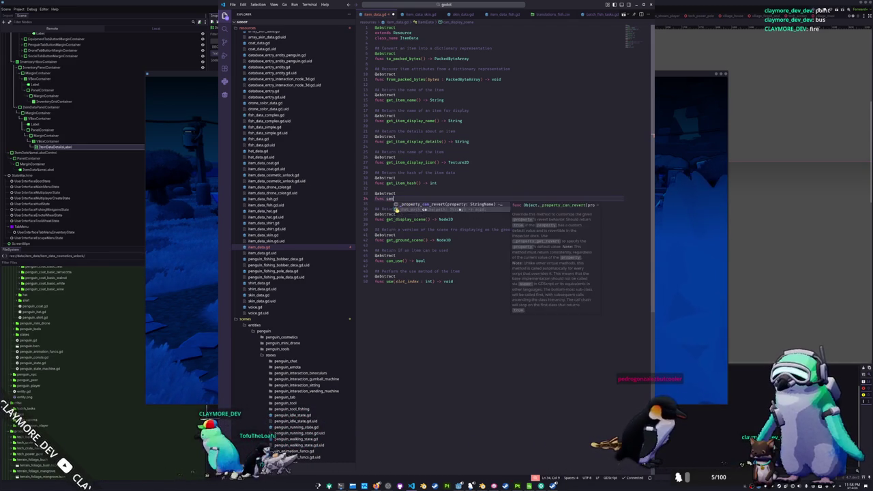
text(_get_display_)
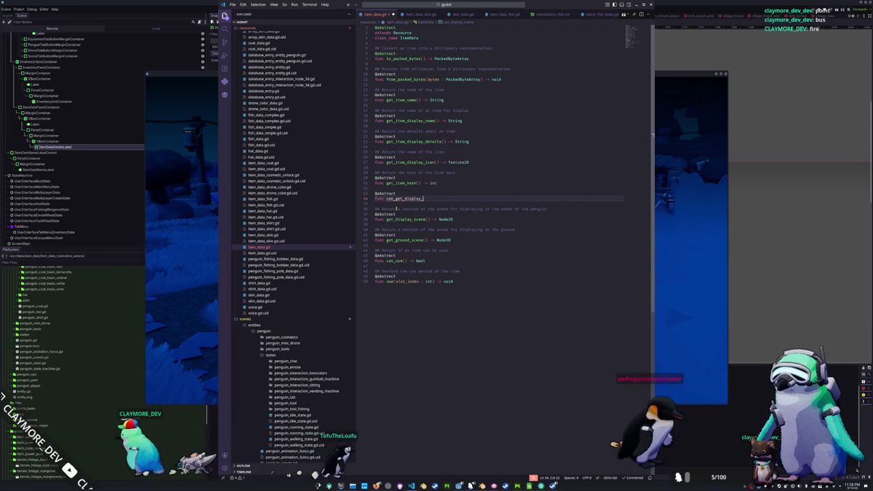
text(scene() -> bool)
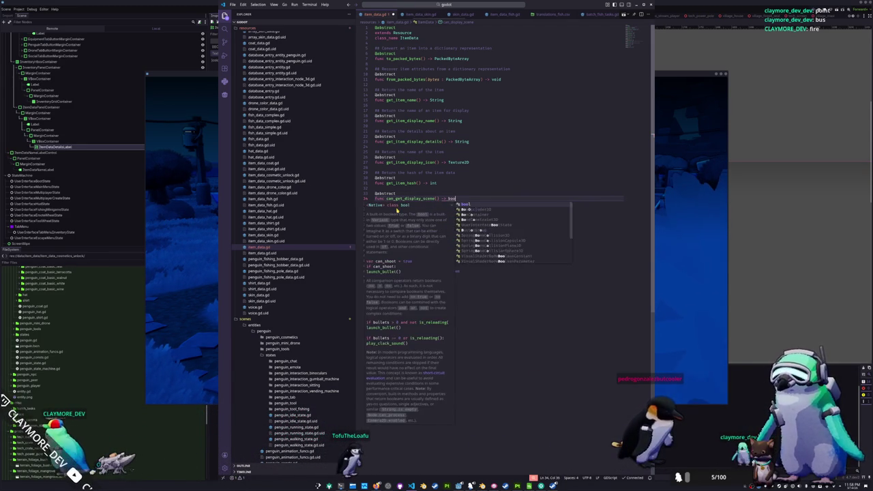
key(Return)
text(## Return if an item)
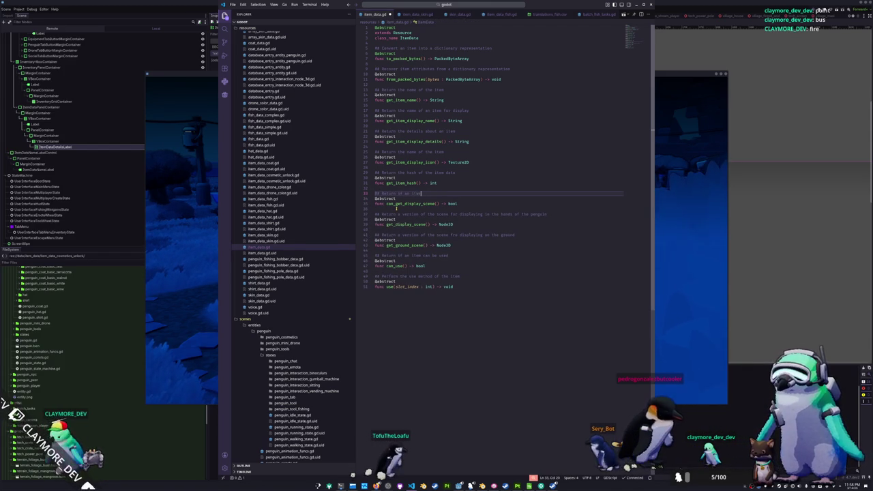
text(can be displayed)
key(Home)
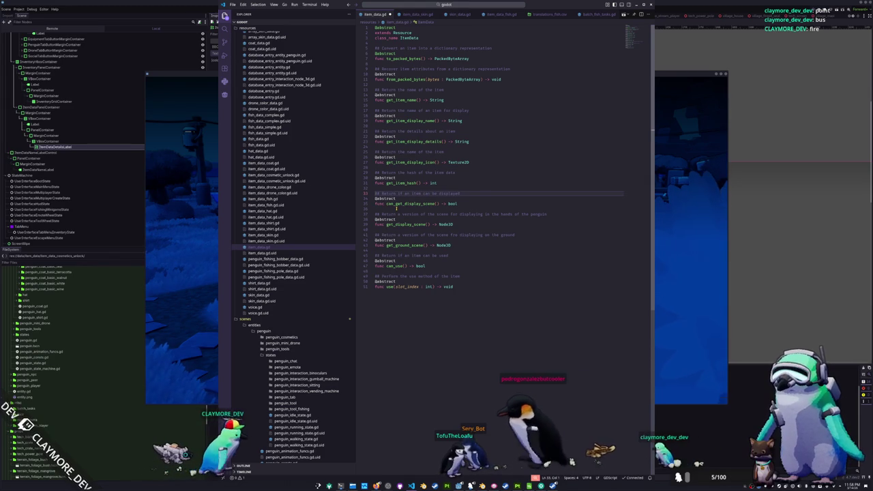
key(alt+Tab)
key(alt+Tab)
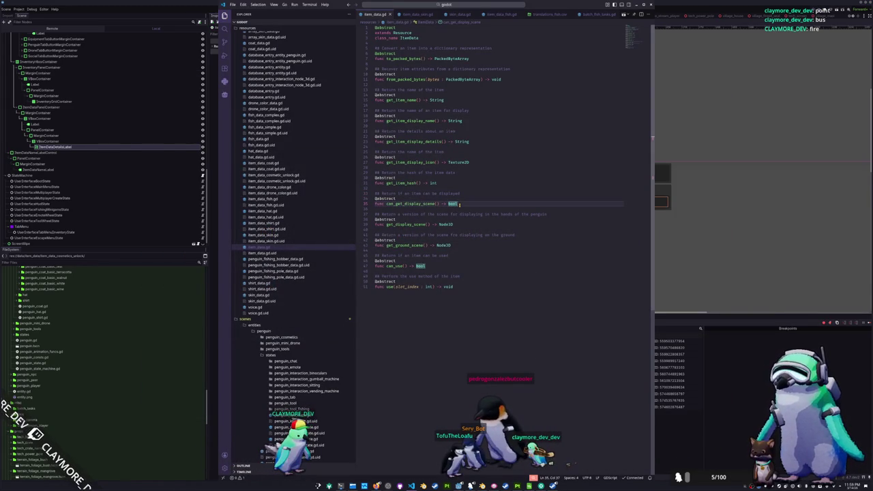
Step: Add can_get_display_scene() -> bool returning false to item_data_skin.gd and select it for reuse
click(276, 236)
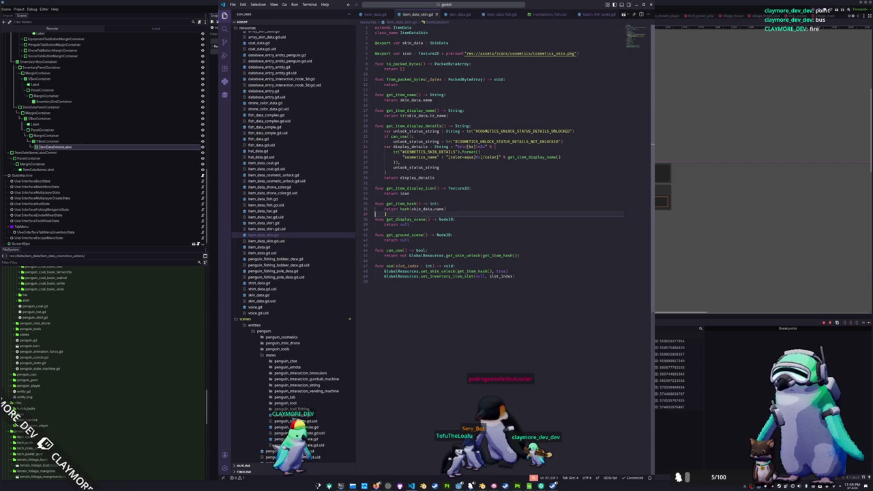
text())
key(Return)
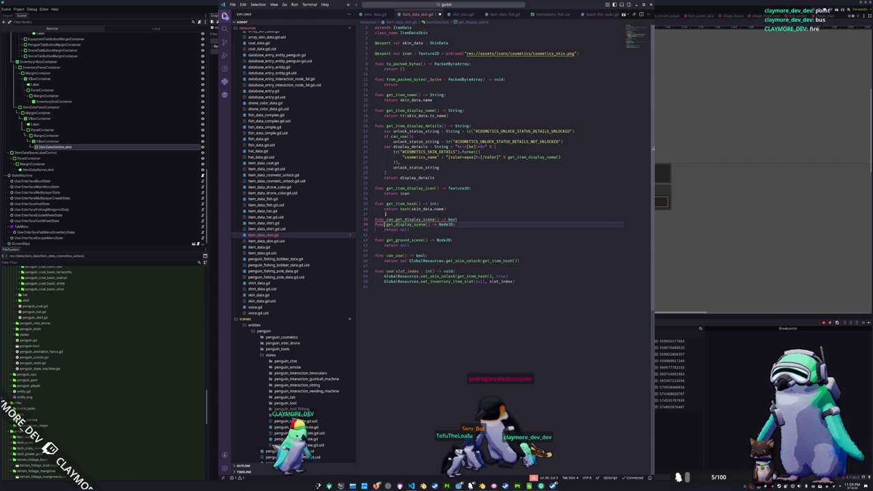
key(Return)
key(Return)
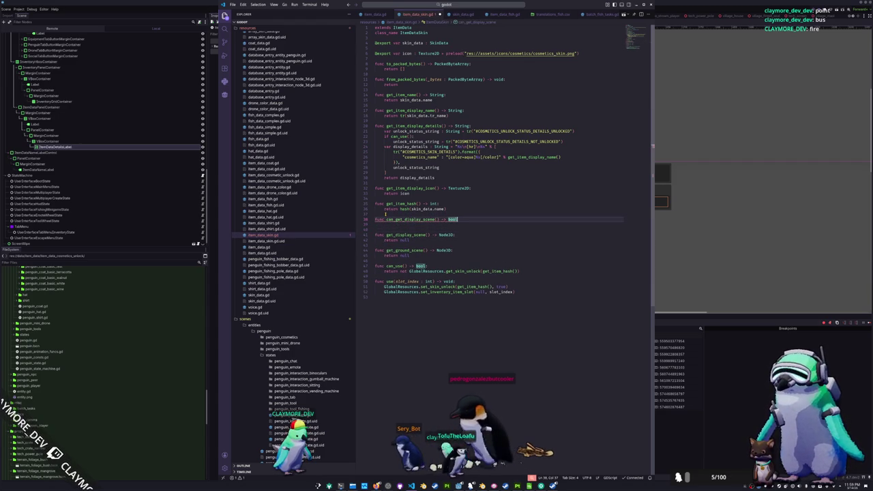
text(:)
key(Return)
text(return false)
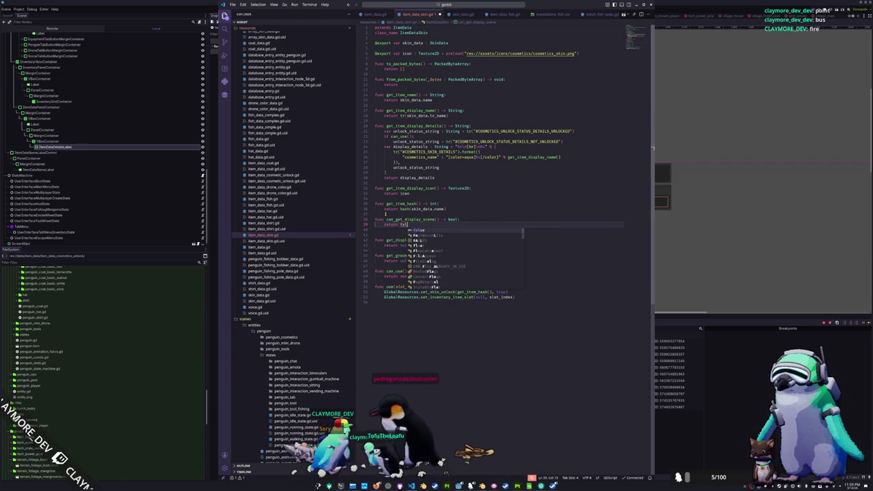
key(Escape)
key(alt+Down)
key(Down)
key(shift+Up)
key(shift+Up)
key(ctrl+c)
key(alt+Up)
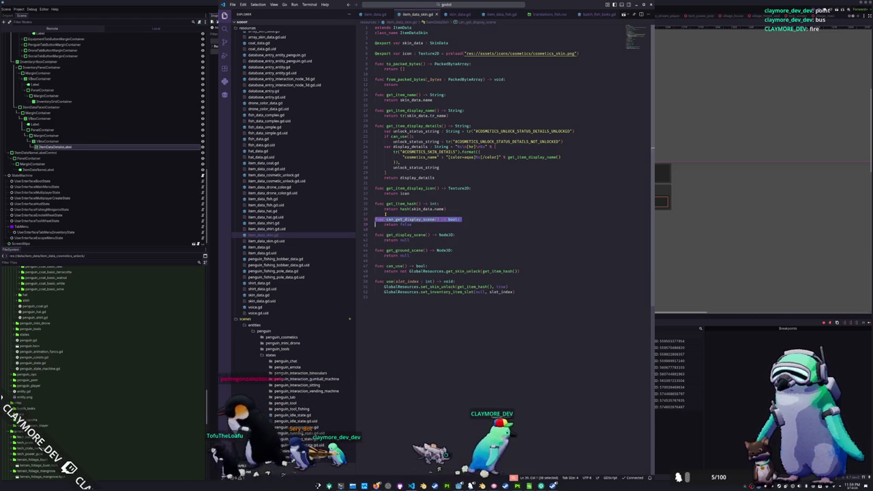
Step: Paste the same false-returning can_get_display_scene method into item_data_shirt.gd and item_data_hat.gd
click(262, 223)
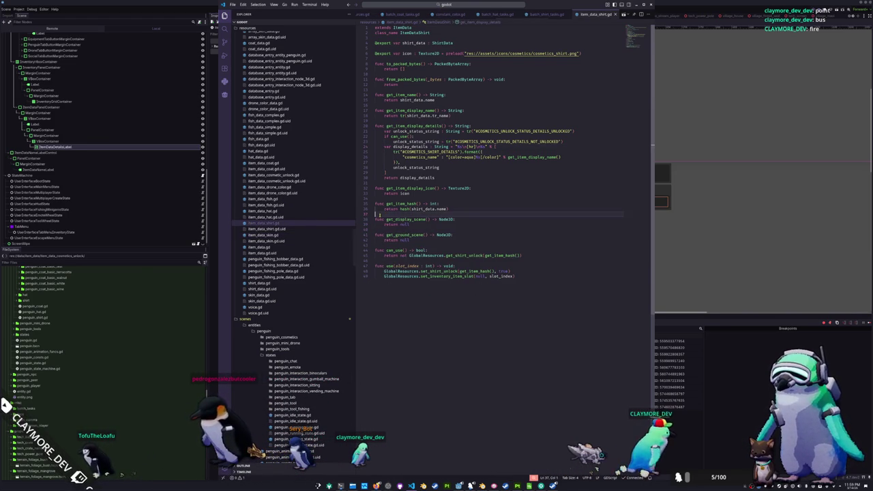
click(375, 214)
key(Return)
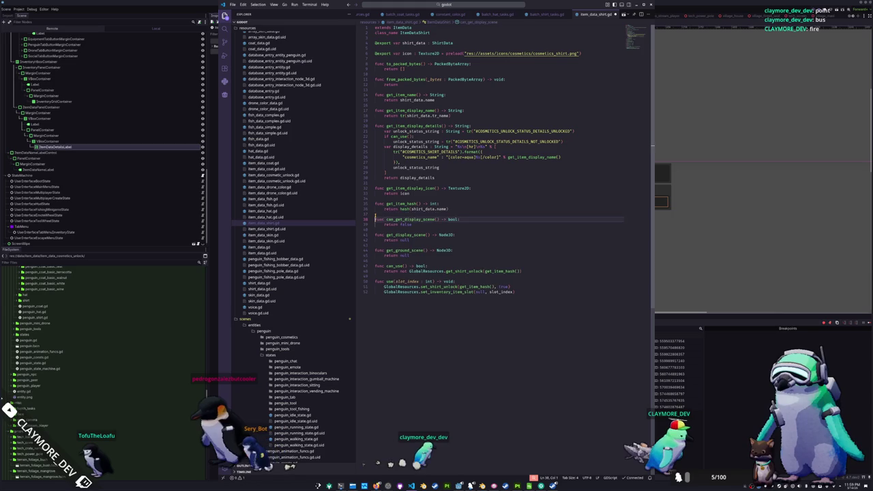
key(shift+Down)
key(shift+Down)
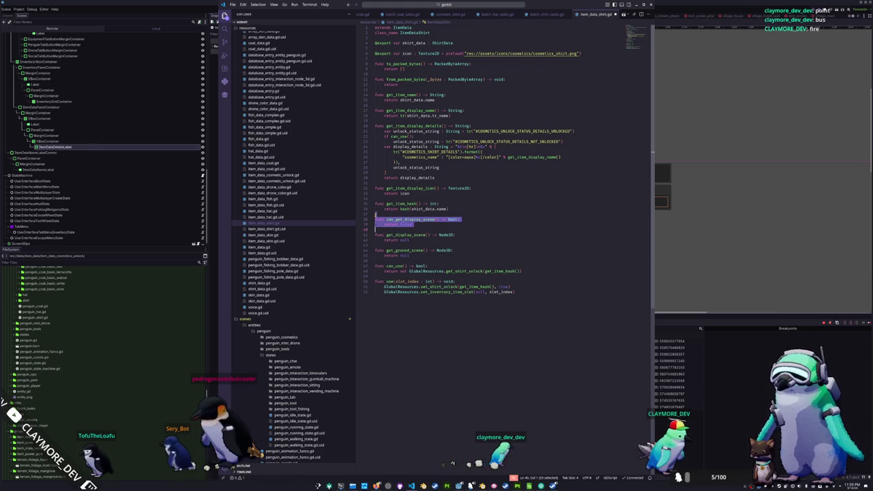
click(382, 230)
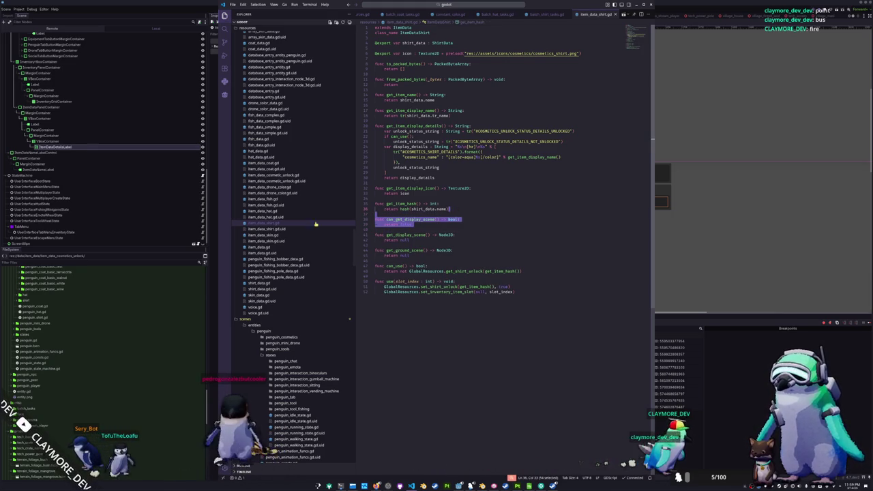
click(265, 211)
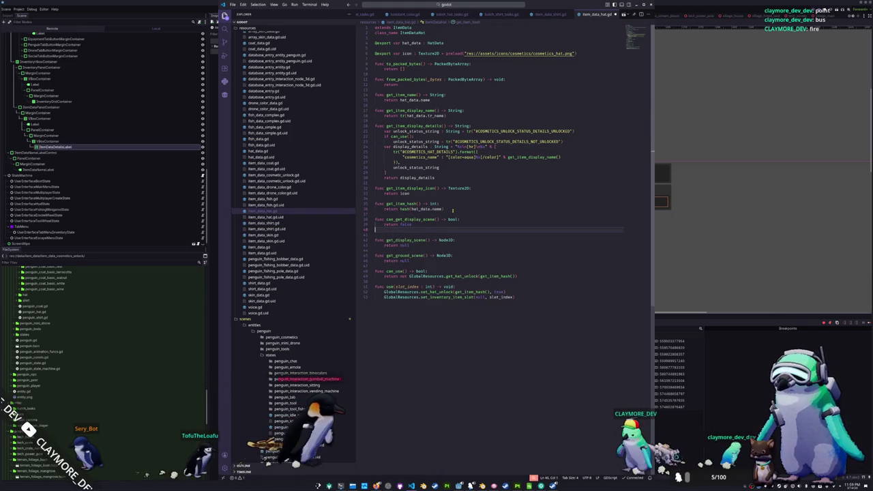
click(266, 199)
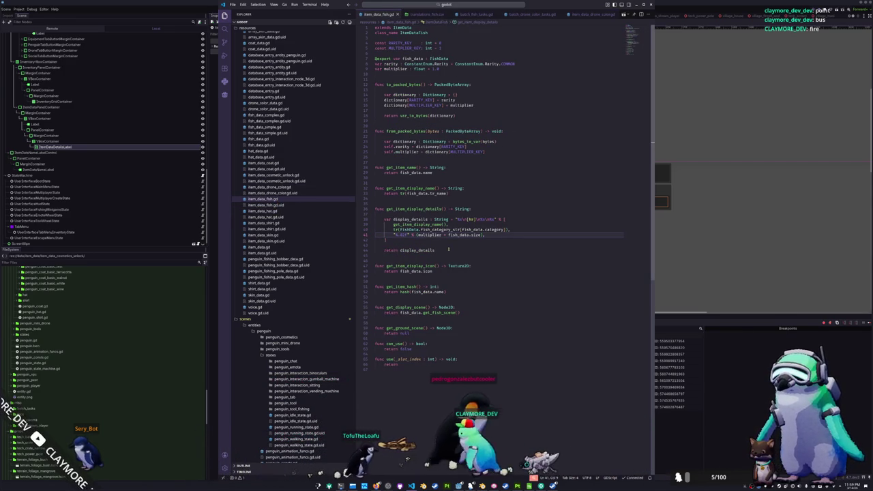
Step: Add can_get_display_scene() -> bool returning true to item_data_fish.gd after get_item_hash
click(375, 302)
key(Return)
key(Return)
text(func can_get_display_scene() -> bool:)
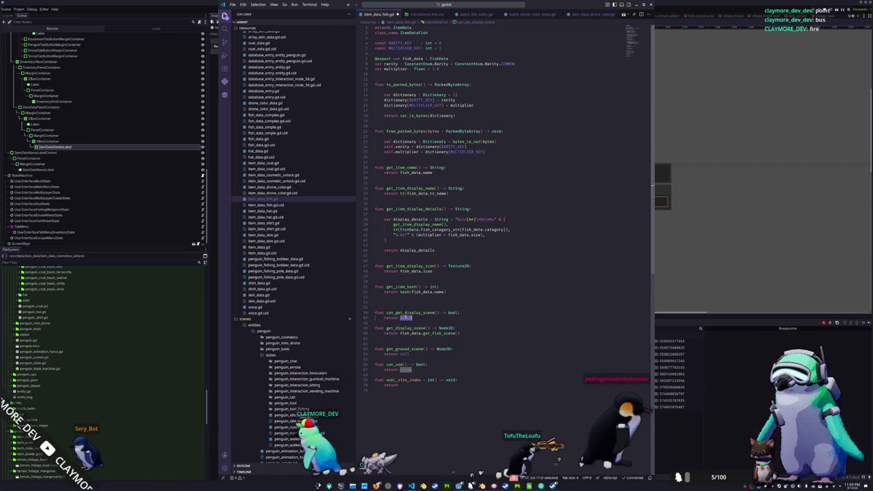
key(Return)
text(return f)
key(BackSpace)
text(true)
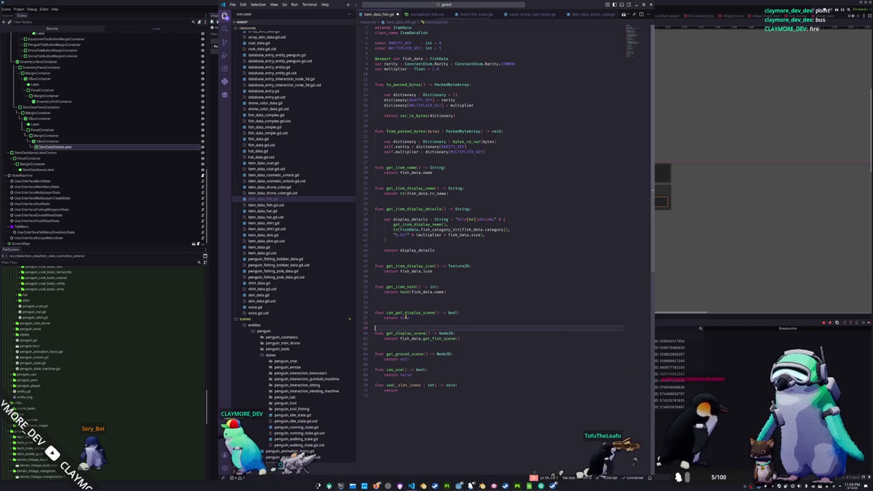
key(Up)
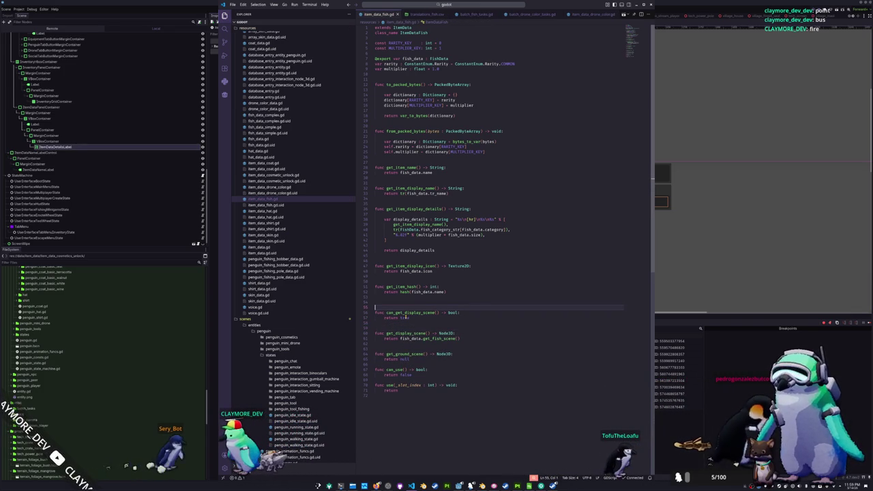
Step: Add can_get_display_scene() returning false to the drone colour, cosmetic unlock and coat item scripts
click(273, 187)
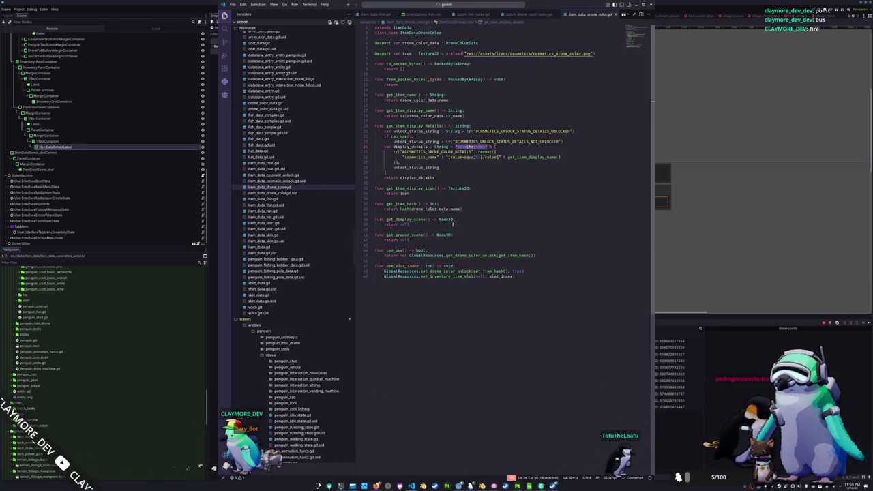
text(func can_get_display_scene() -> bool: return false)
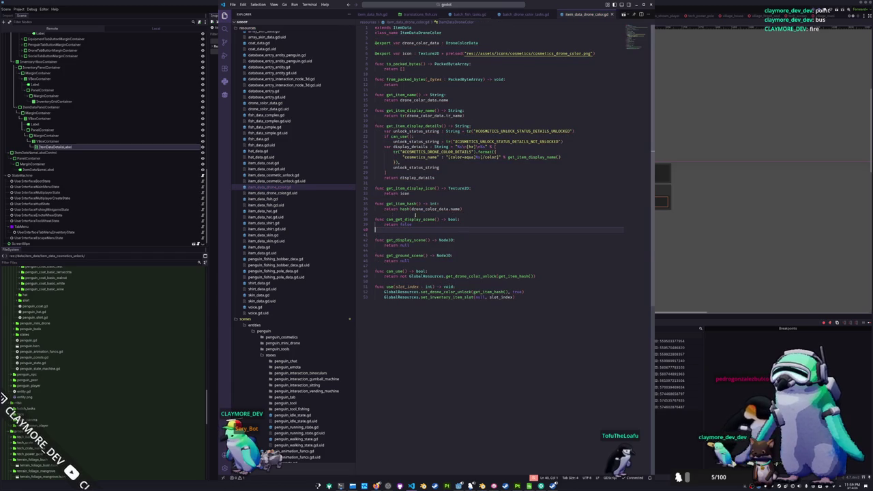
click(280, 175)
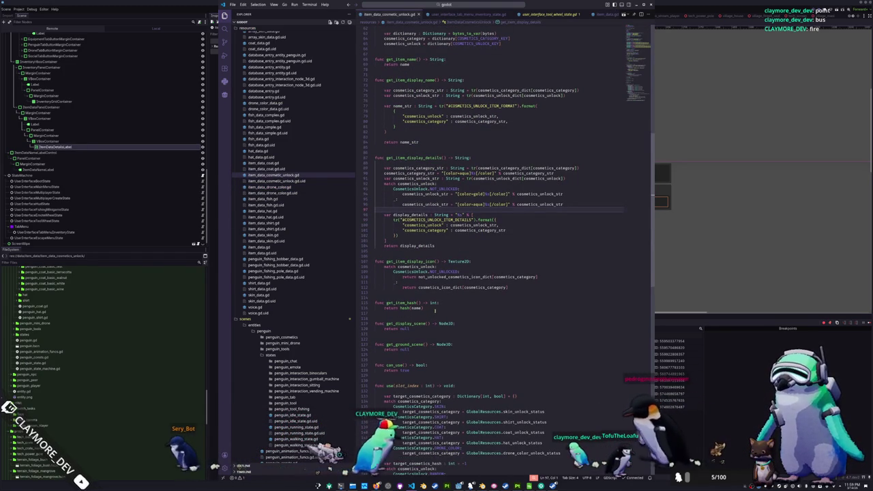
click(434, 310)
text(func can_get_display_scene() -> bool: return false)
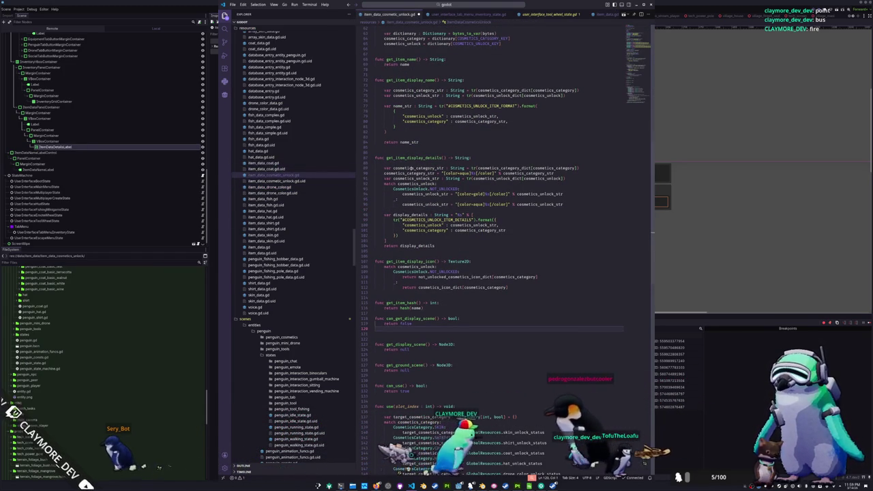
click(273, 164)
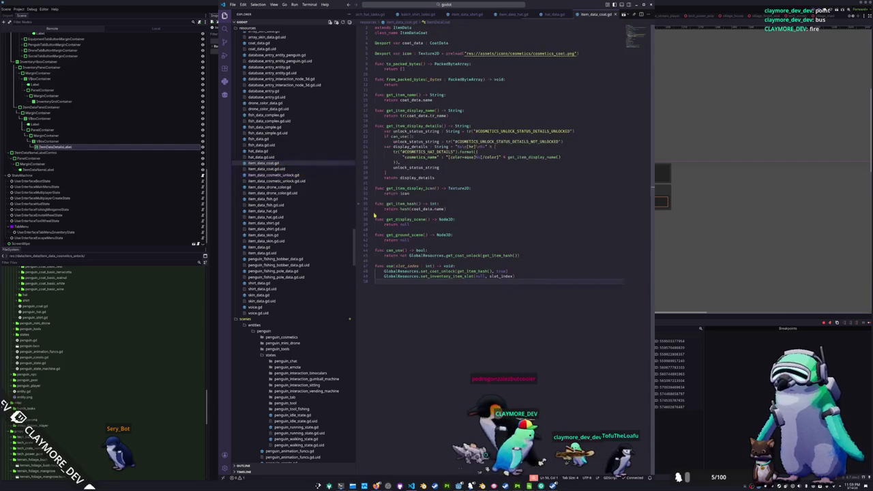
key(ctrl+v)
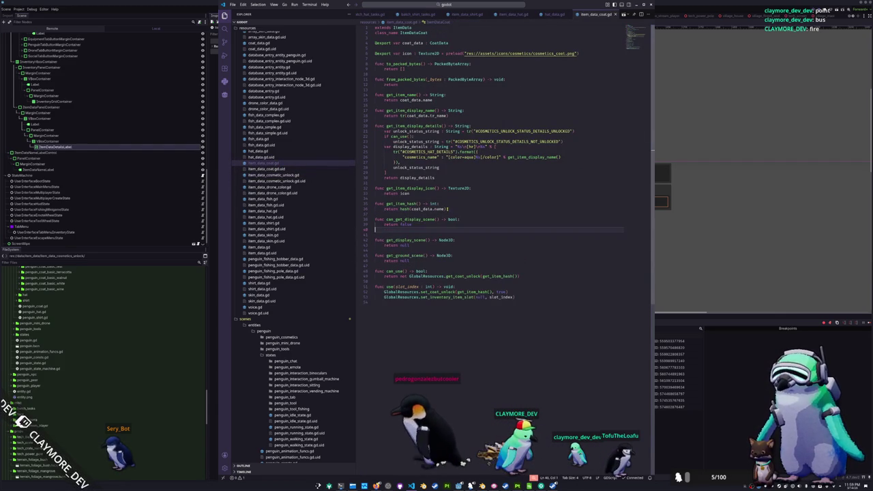
click(272, 176)
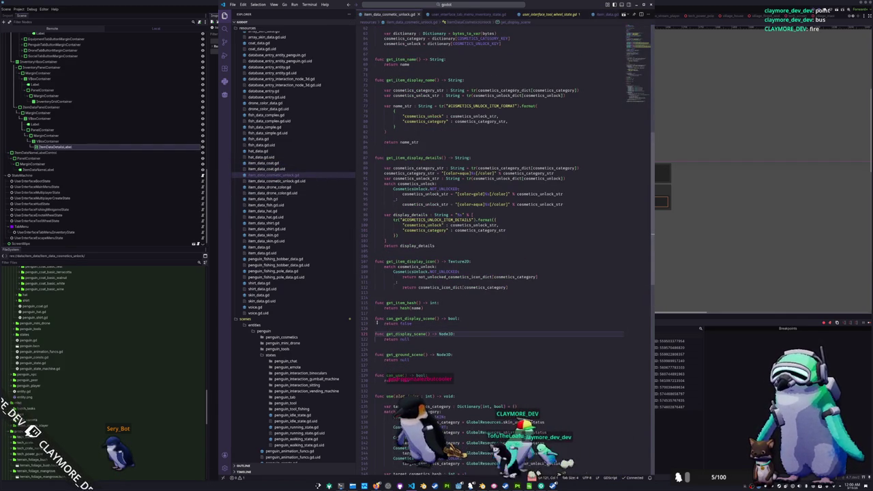
scroll(383, 345, down, 5)
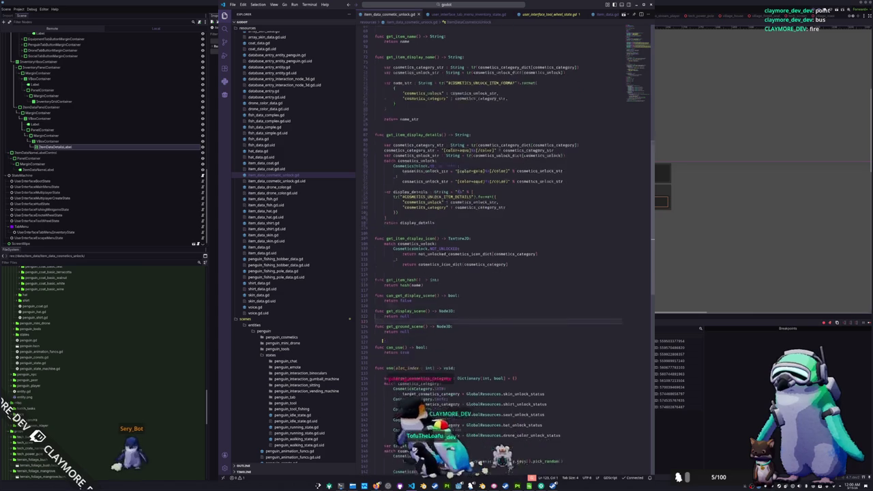
click(280, 186)
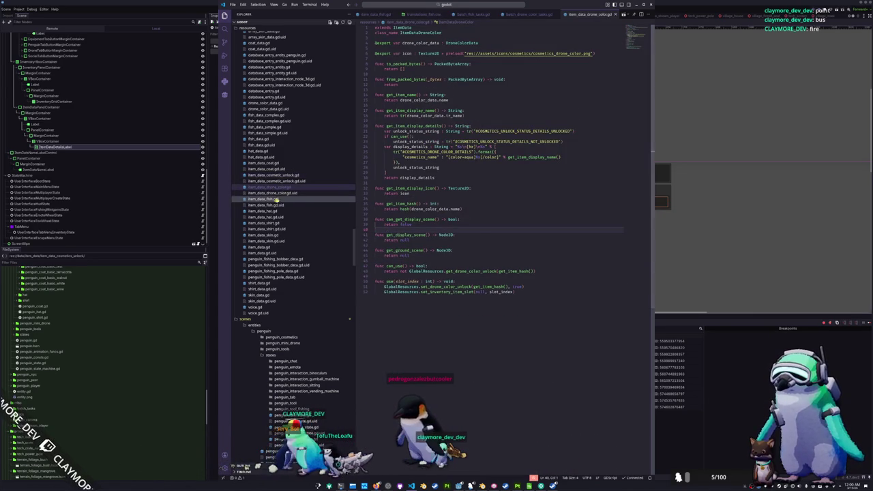
Step: Delete the extra blank line in item_data_fish.gd and review the hat, skin, base, bobber, pole and shirt scripts
click(273, 198)
key(BackSpace)
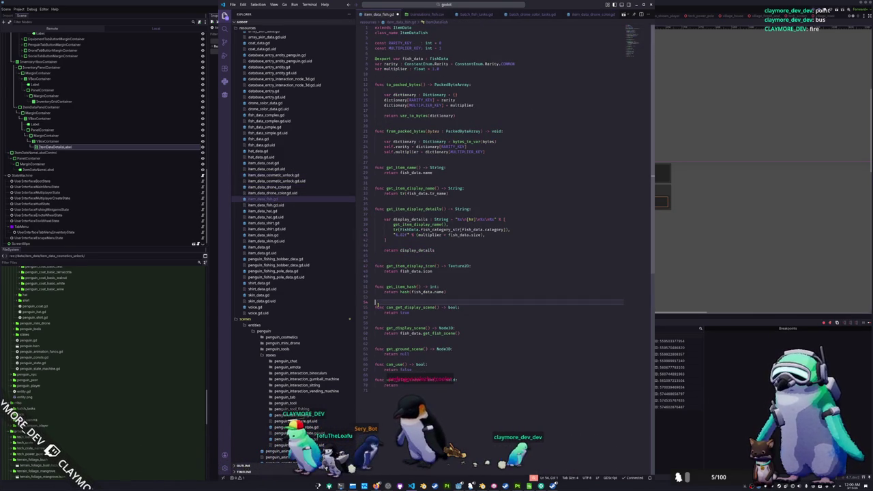
click(382, 318)
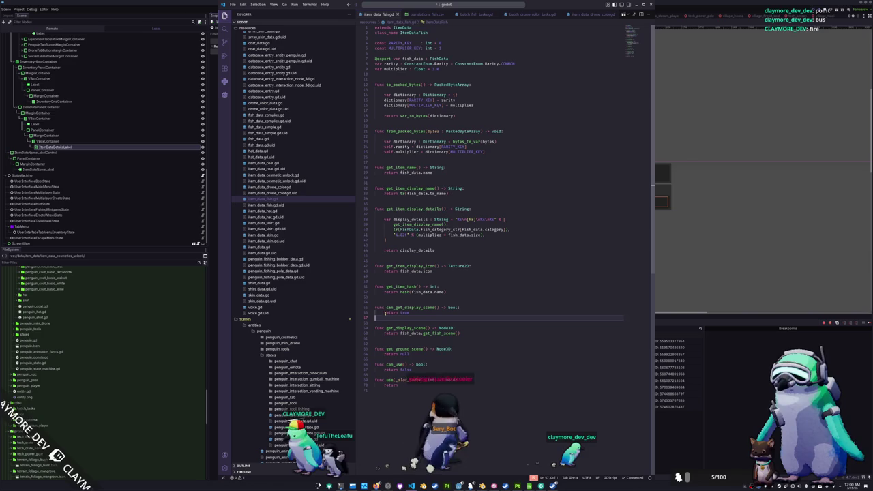
click(270, 211)
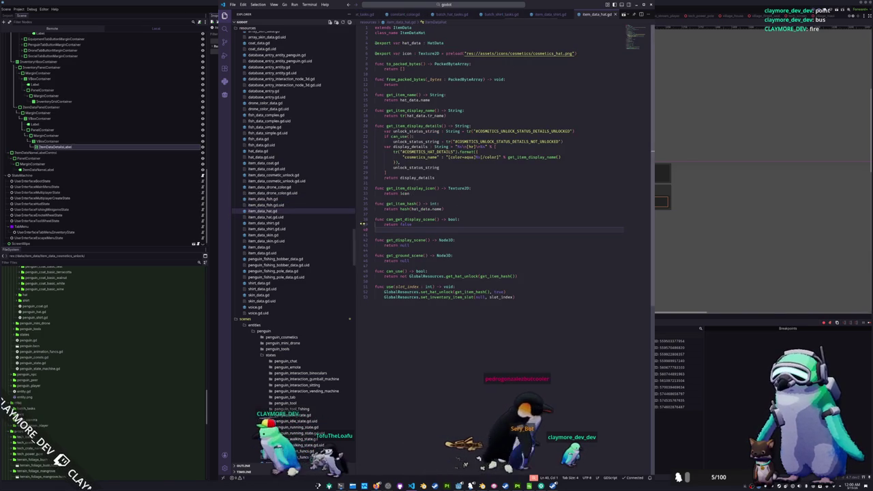
click(265, 223)
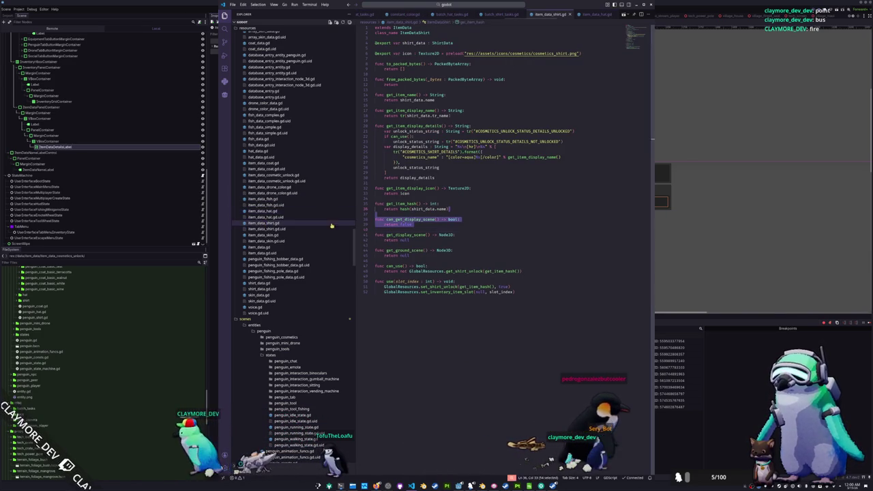
click(263, 248)
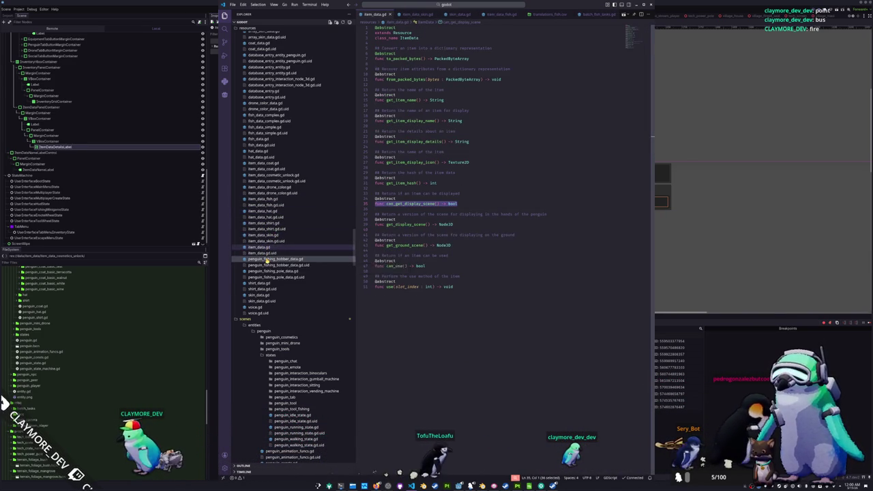
click(266, 259)
click(267, 271)
click(266, 260)
click(267, 271)
click(267, 283)
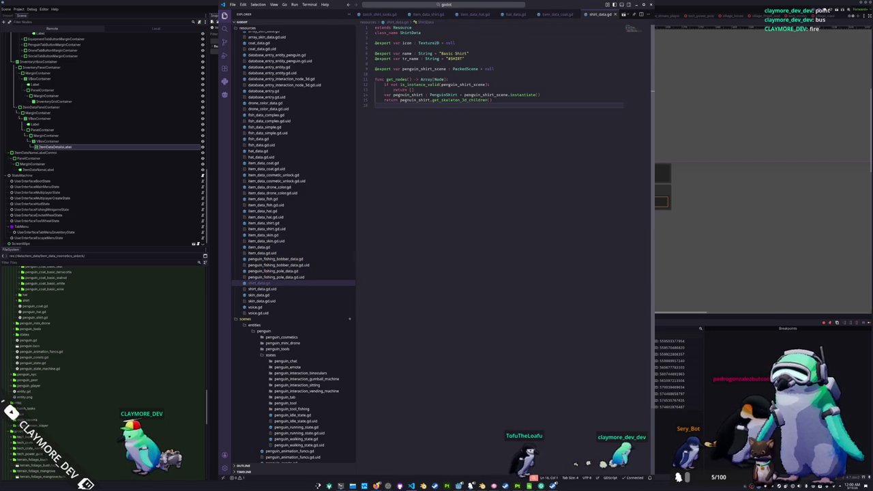
Step: Back in Godot, dismiss the can_get_display_scene() parse-error debugger and relaunch the game
key(alt+Tab)
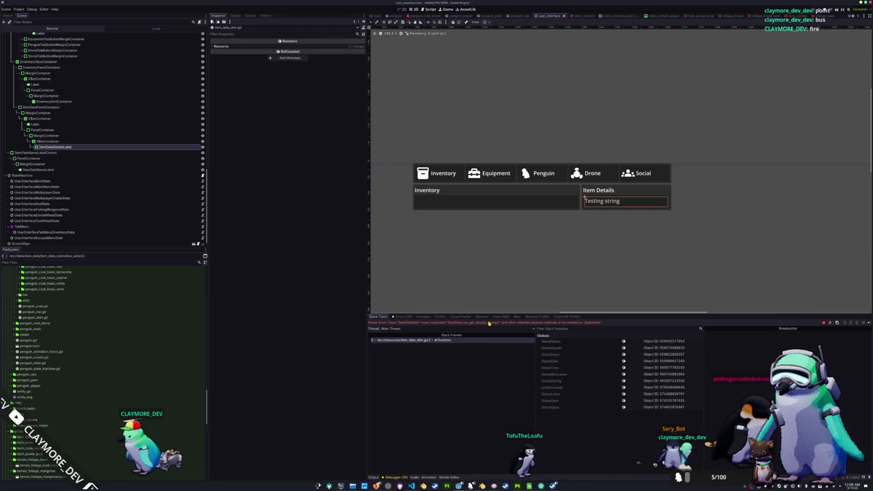
key(F8)
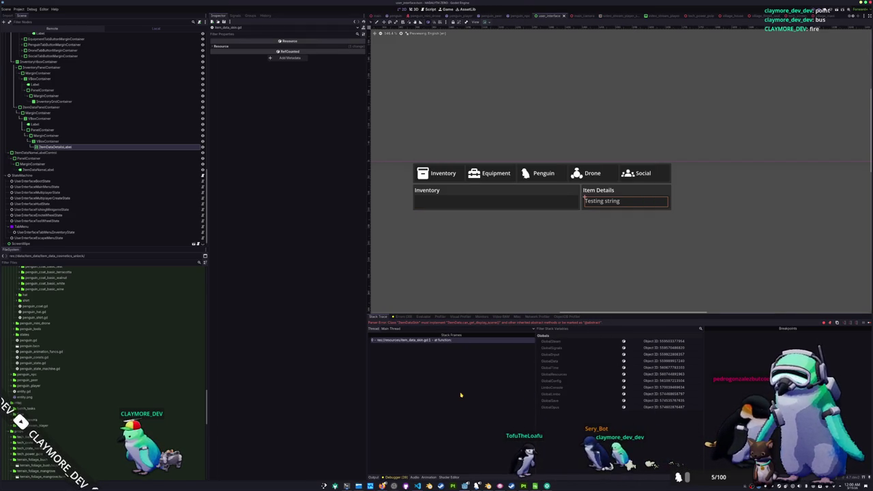
key(F5)
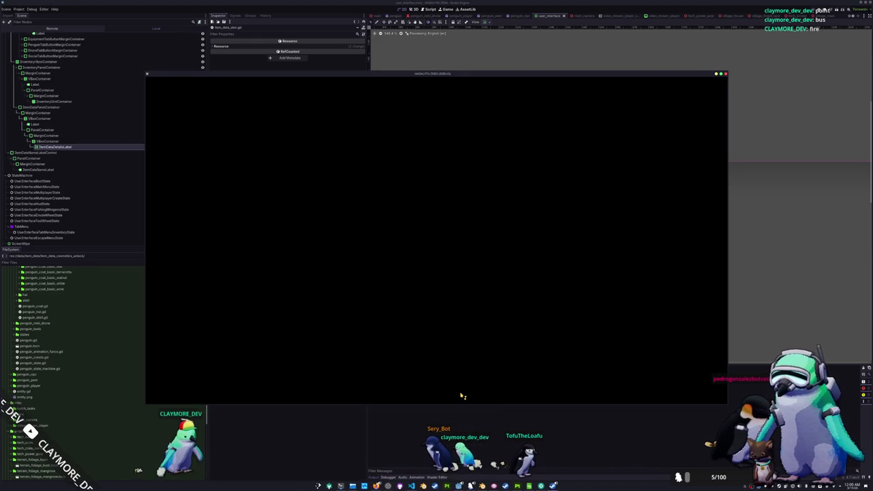
Step: Leave the game window loading and bring VS Code with shirt_data.gd back to the front
key(alt+Tab)
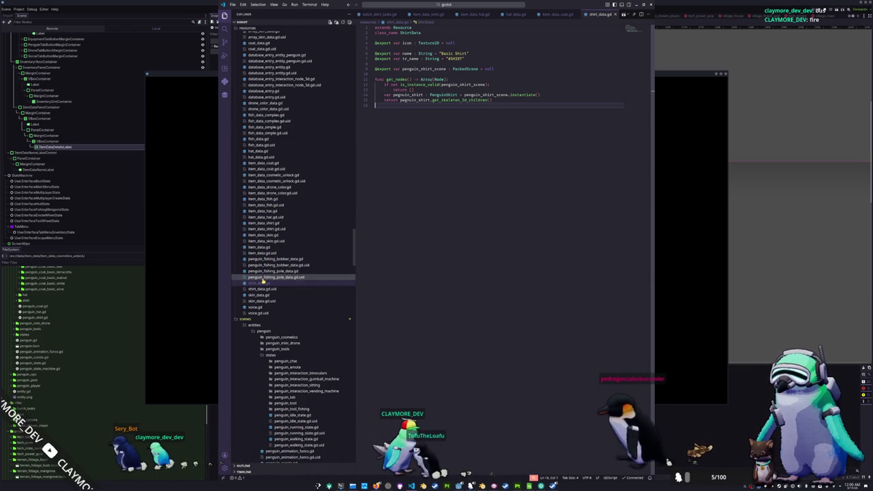
Step: Review item_data_fish.gd, item_data_skin.gd and item_data_drone_color.gd, then focus the running game window
click(270, 199)
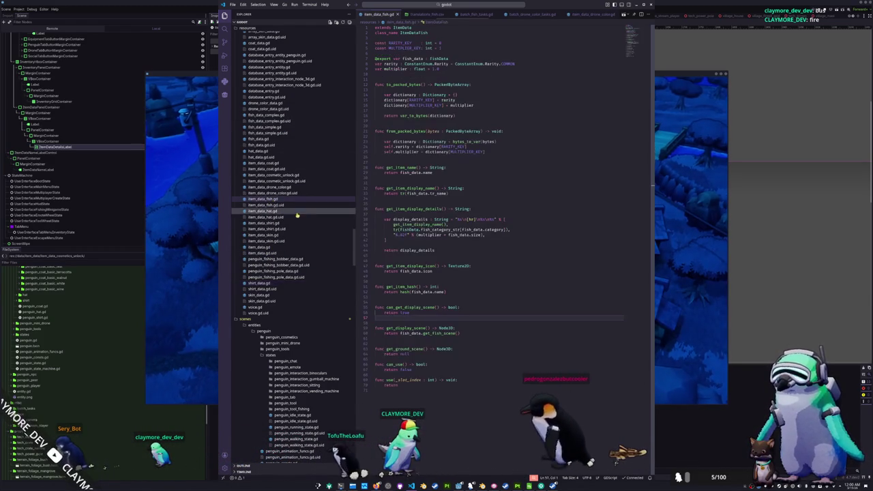
click(263, 235)
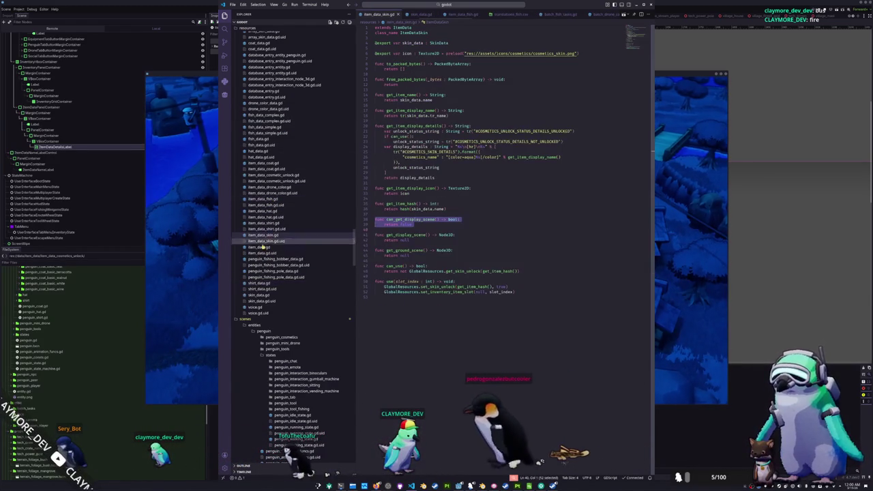
click(197, 281)
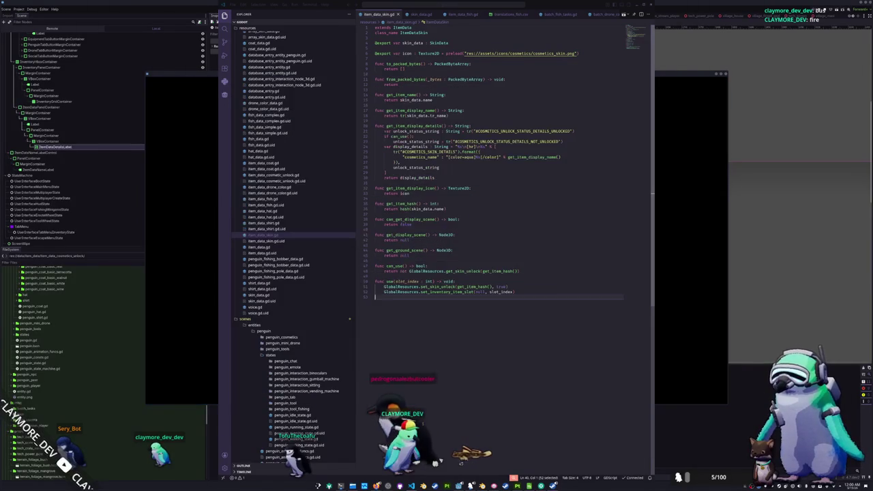
click(266, 188)
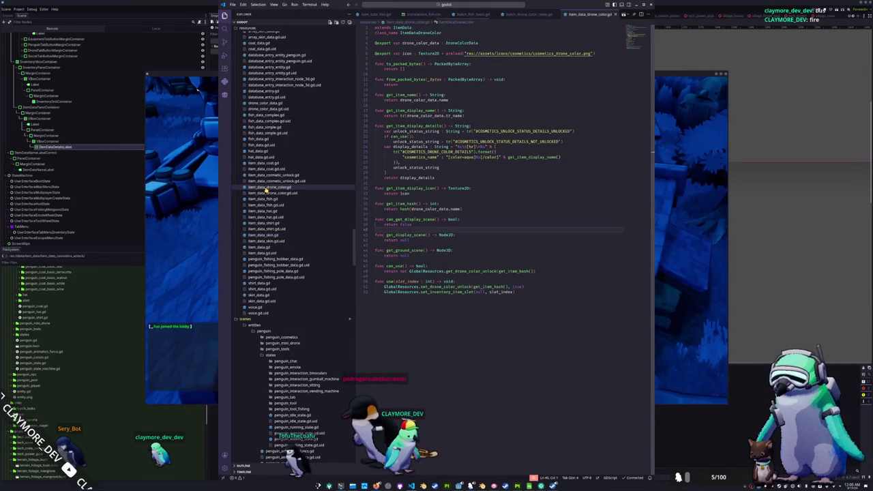
click(191, 241)
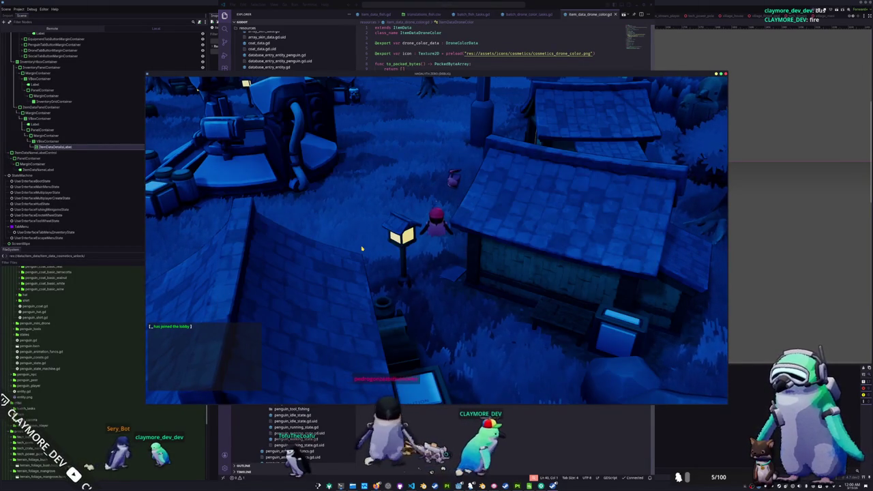
Step: Check the in-game inventory, then walk the penguin past the bridge toward the fire pit
key(Tab)
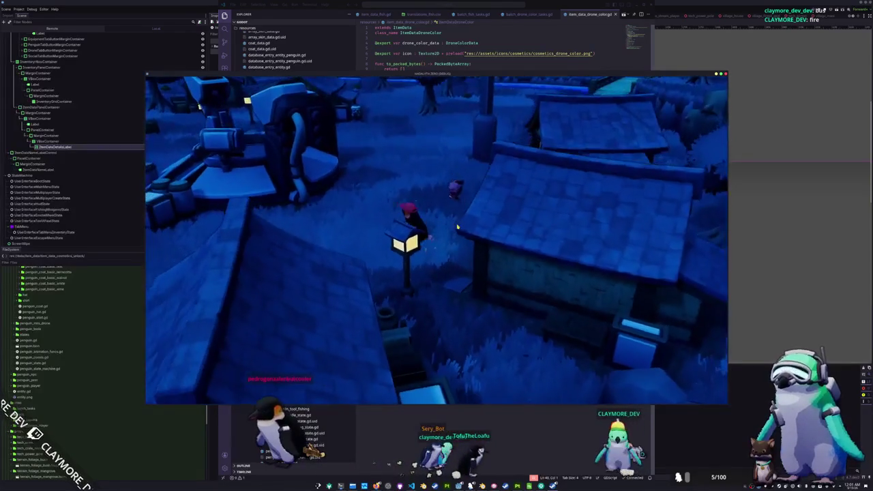
key(w)
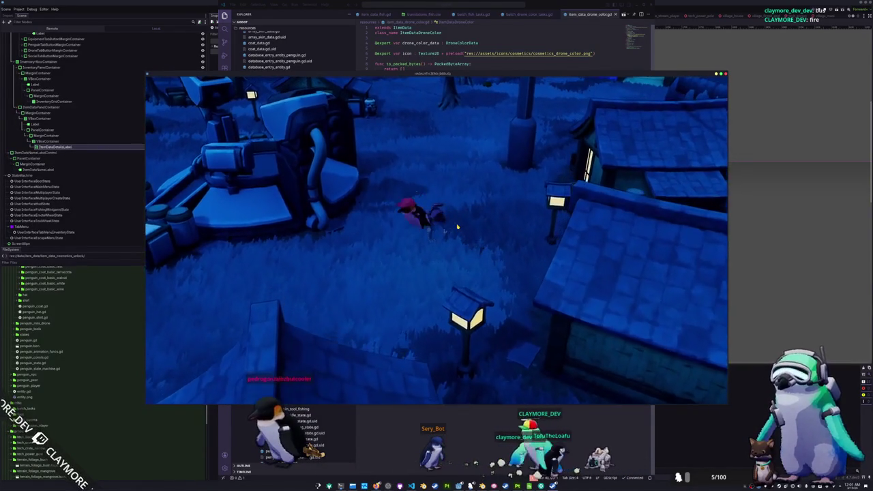
key(a)
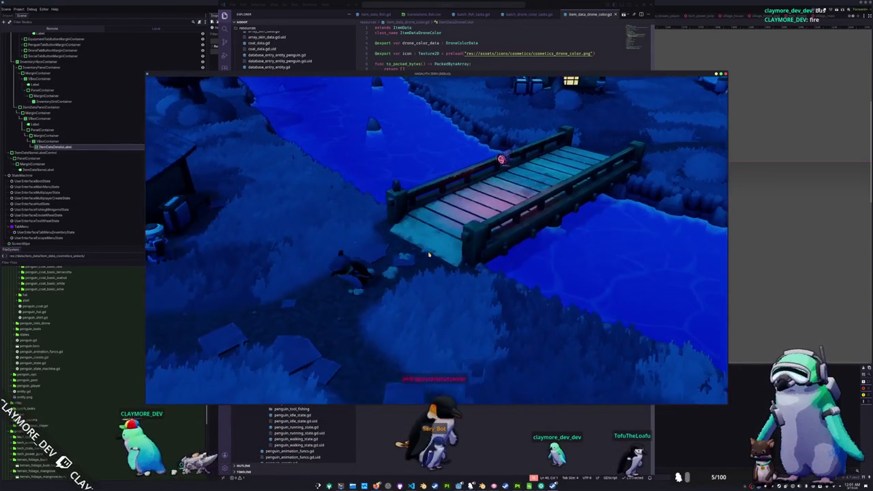
key(w)
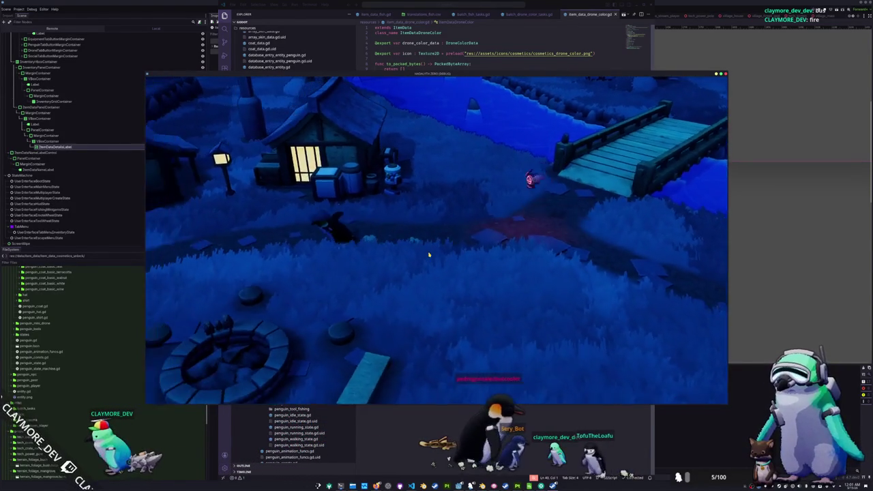
key(a)
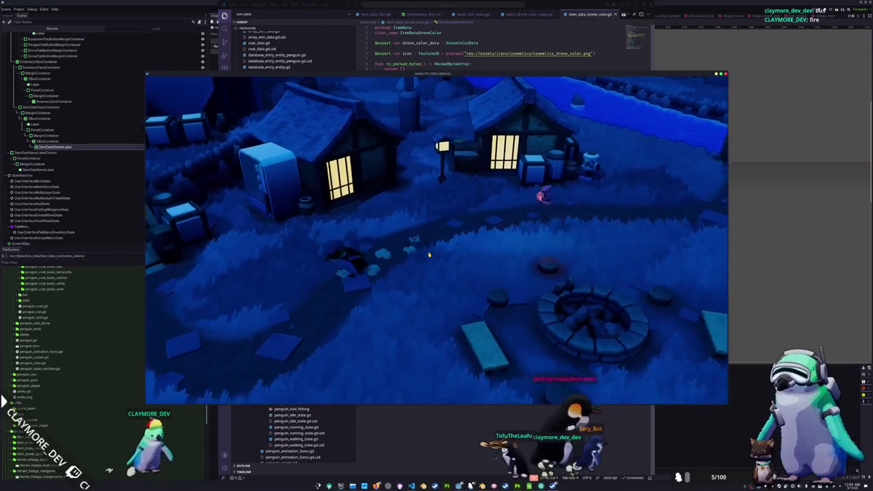
key(a)
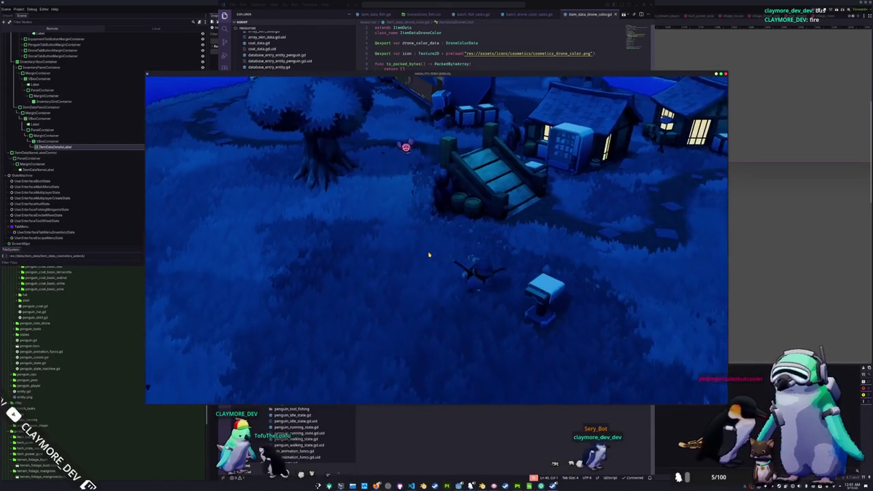
key(w)
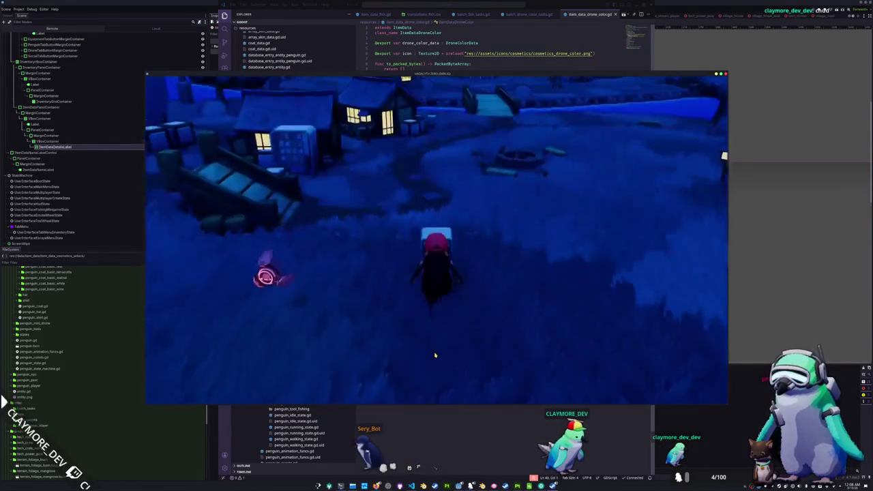
Step: Open the in-game Inventory panel listing the collected fish and cosmetics
key(Tab)
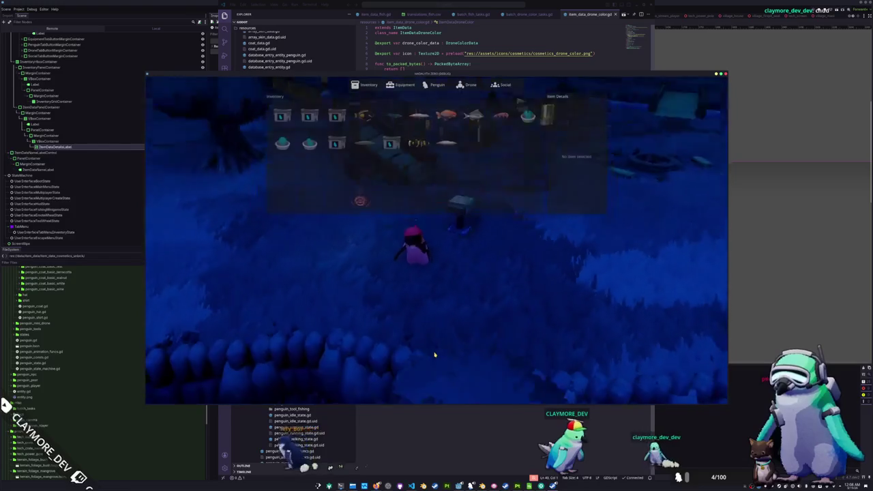
mouse_move(417, 151)
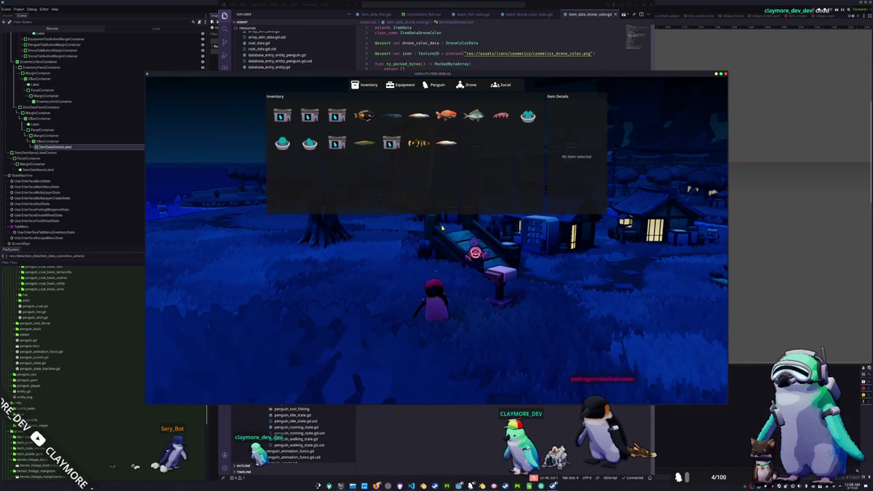
click(446, 117)
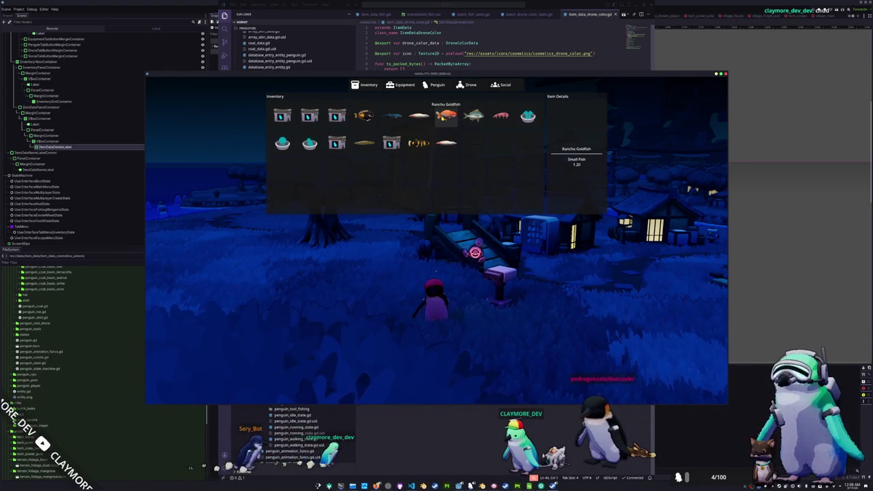
click(501, 116)
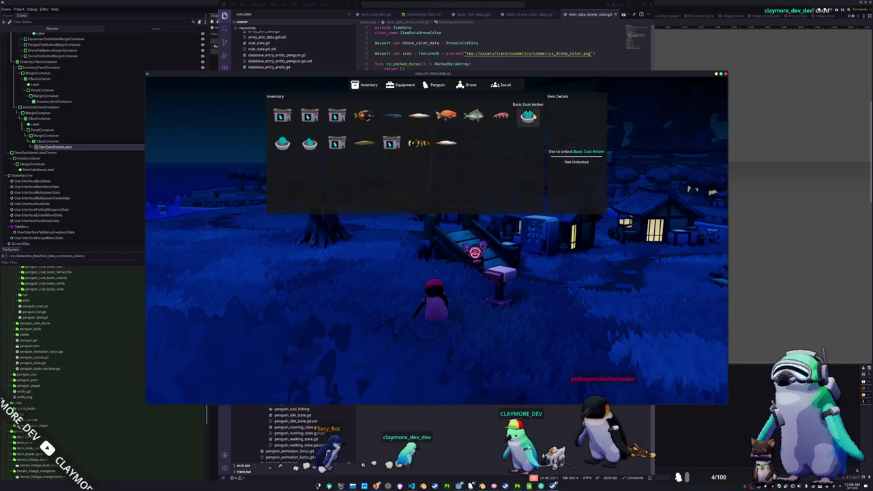
click(446, 143)
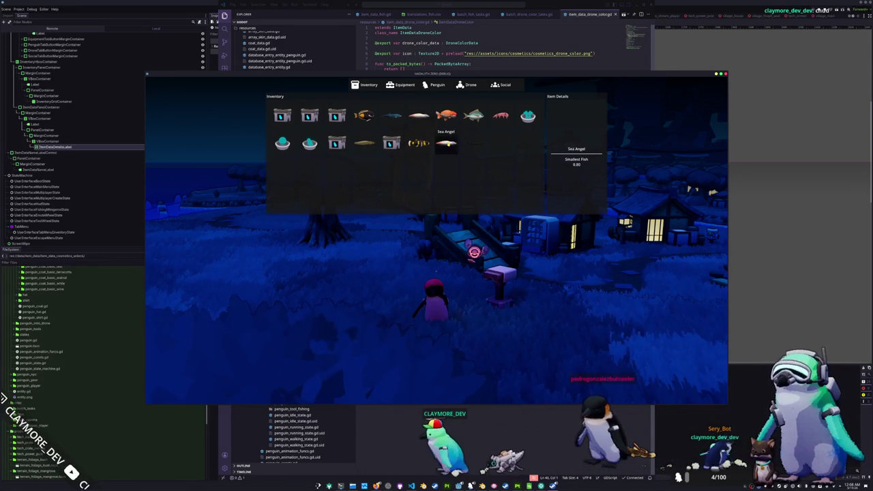
click(477, 124)
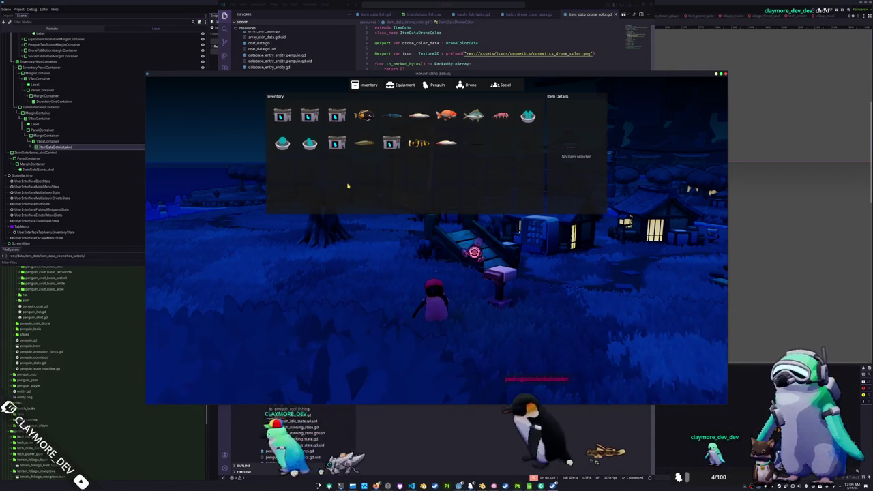
Step: Close the inventory, walk the penguin toward the house and dock, then open the AnimationTree issue
key(Tab)
key(a)
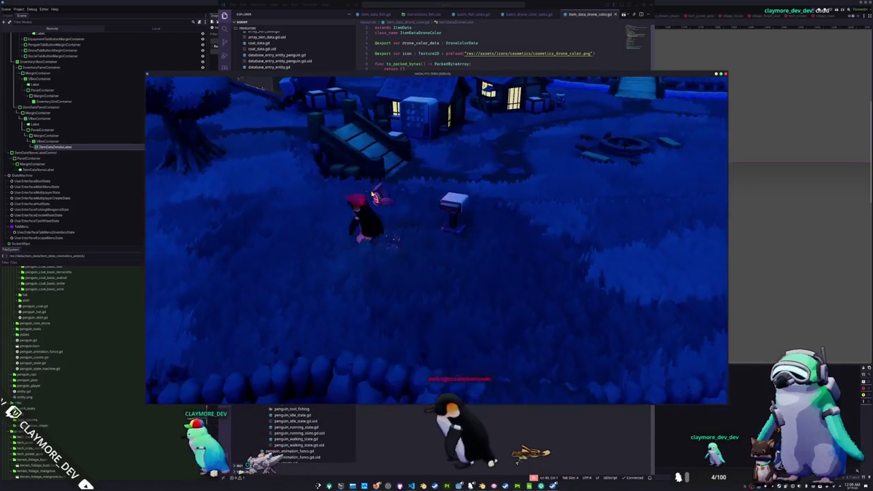
key(w)
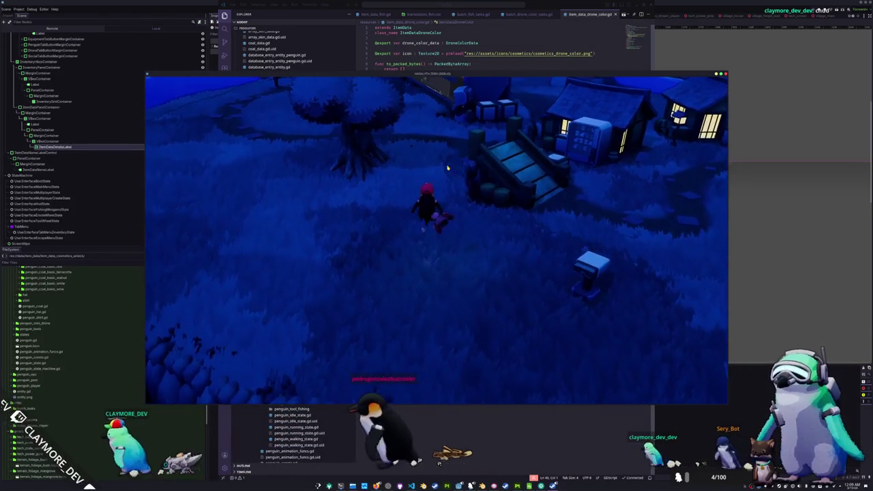
key(w)
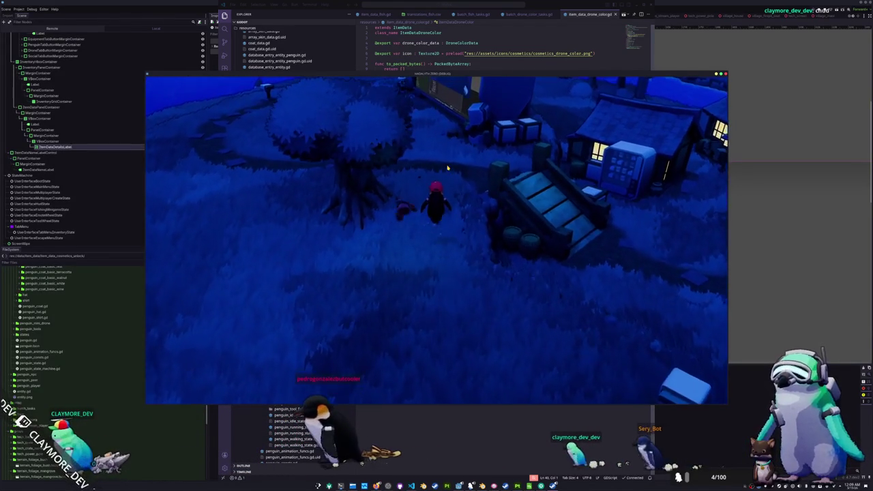
key(w)
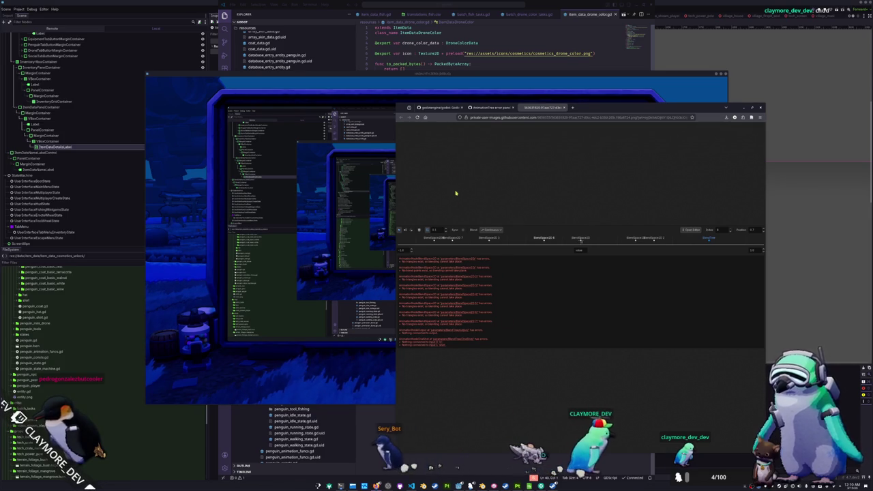
click(488, 107)
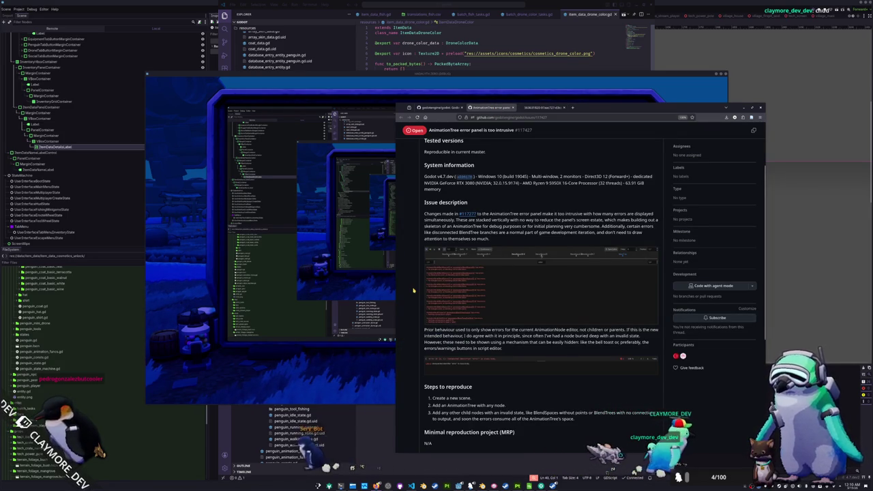
Step: Skim the AnimationTree error panel issue and return to the Godot issues list
scroll(413, 291, down, 5)
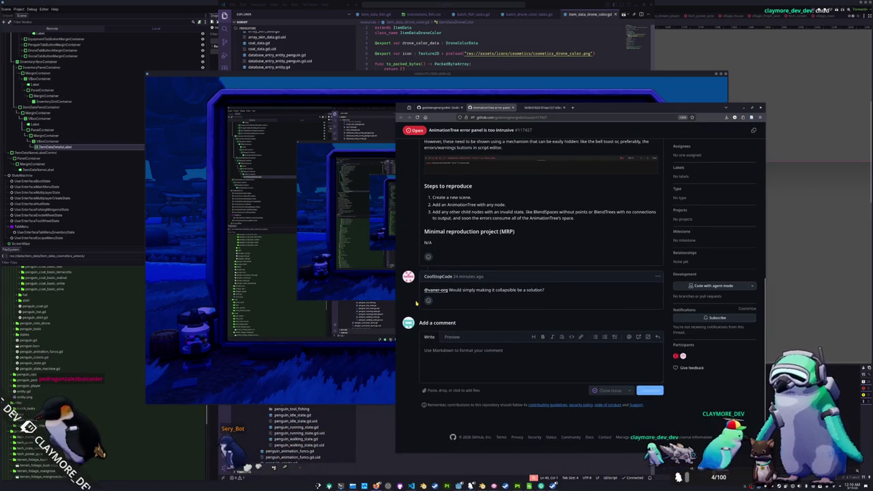
scroll(416, 297, up, 5)
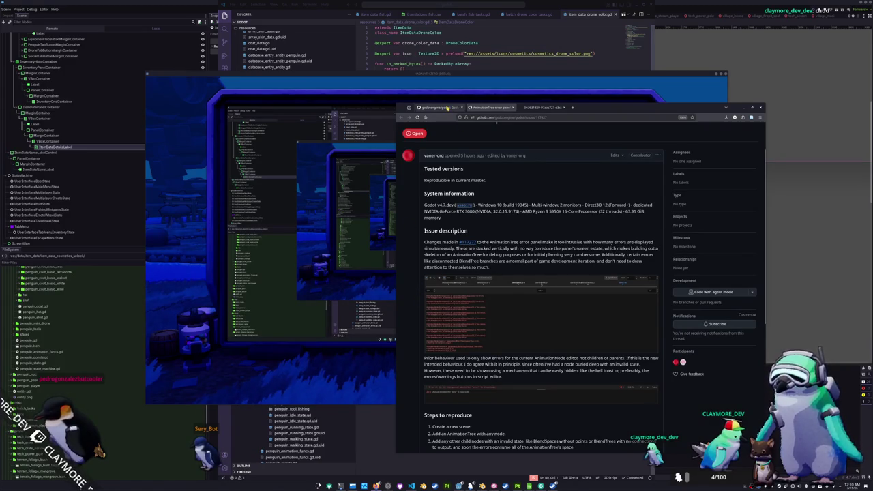
click(447, 108)
Step: Open the 'GDScript: outer variables referenced in lambda closures are not updating' issue
scroll(540, 244, down, 1)
scroll(540, 244, down, 2)
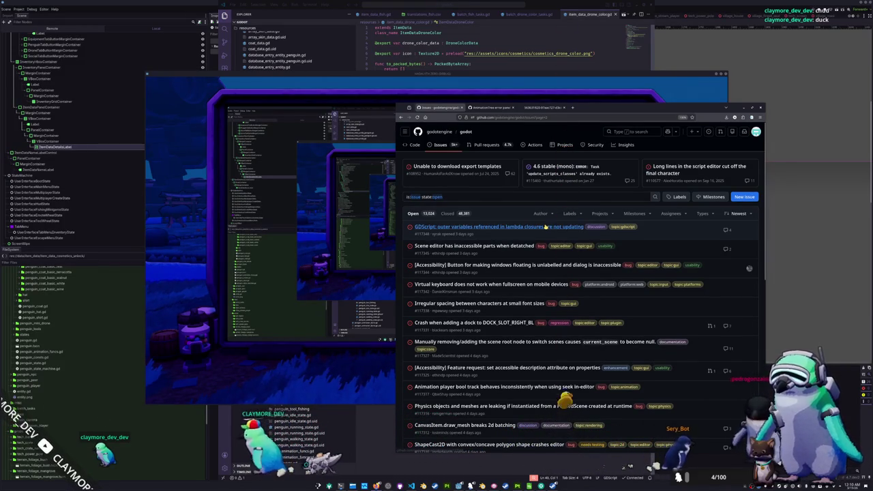
click(543, 227)
scroll(412, 353, down, 2)
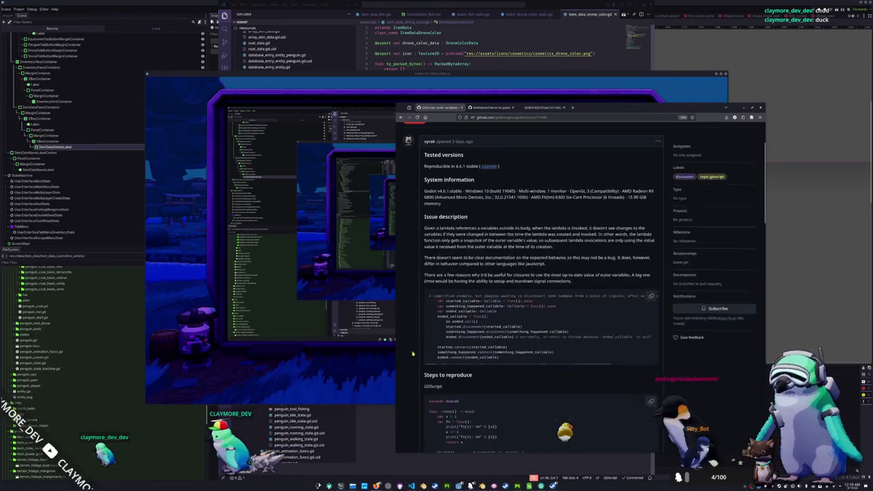
scroll(413, 337, down, 4)
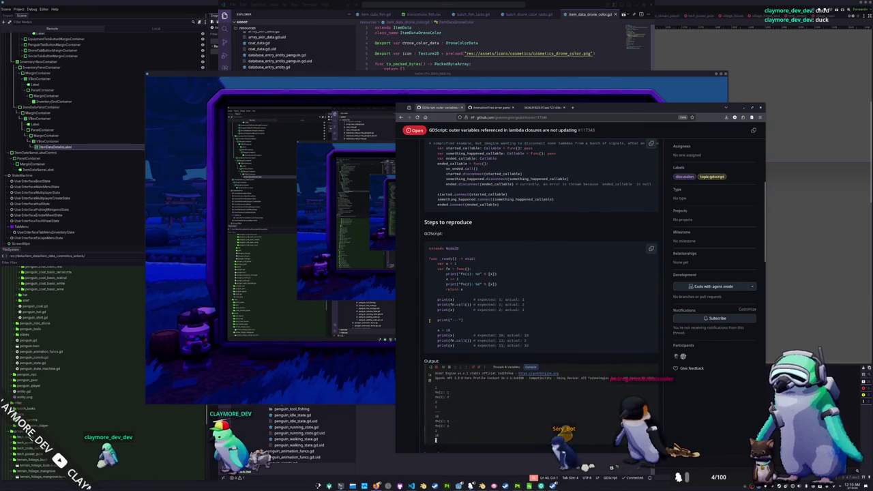
right_click(452, 319)
click(434, 339)
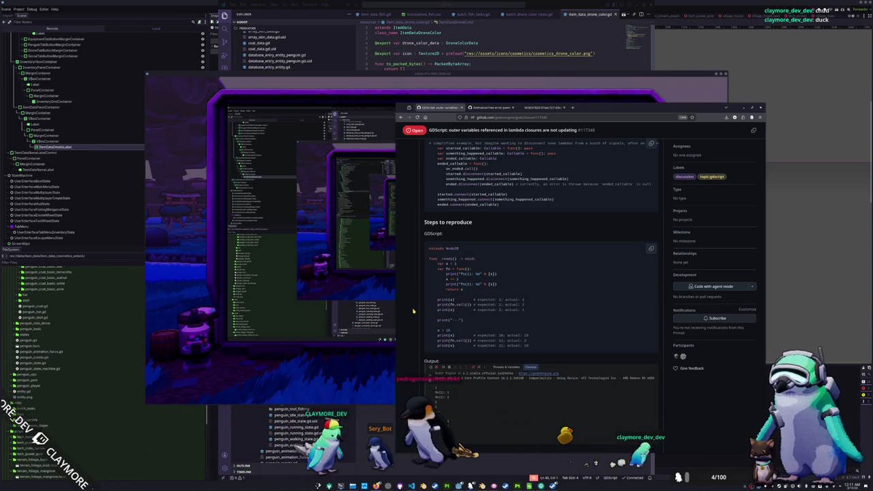
scroll(413, 311, up, 3)
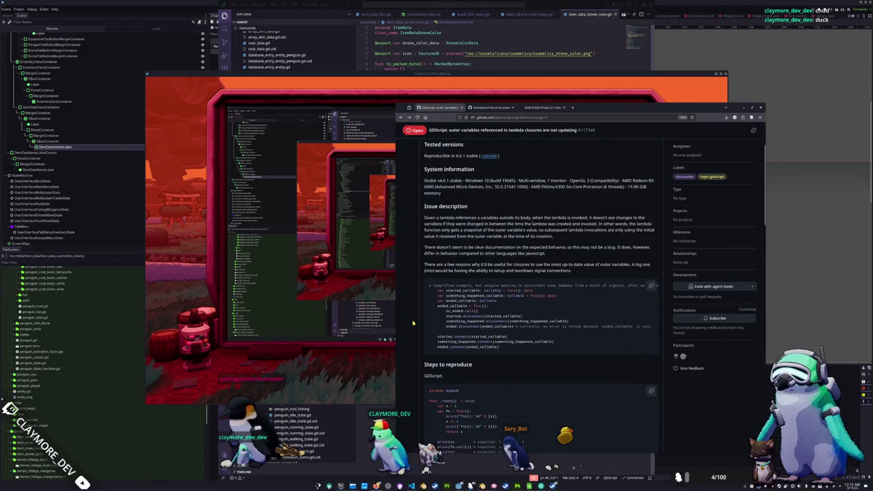
key(alt+Left)
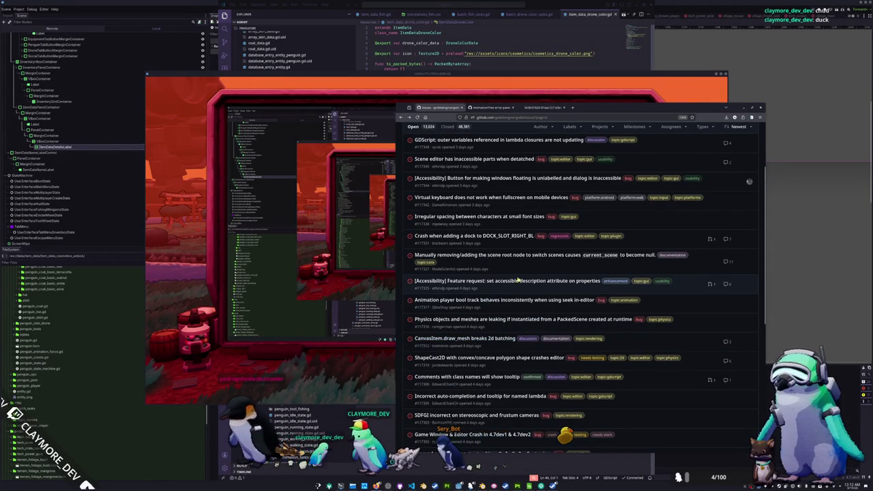
scroll(539, 341, down, 3)
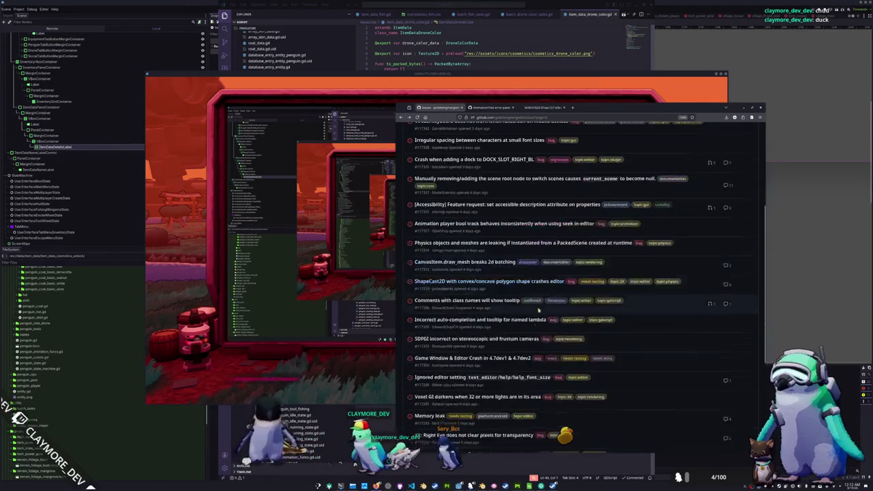
scroll(542, 357, down, 1)
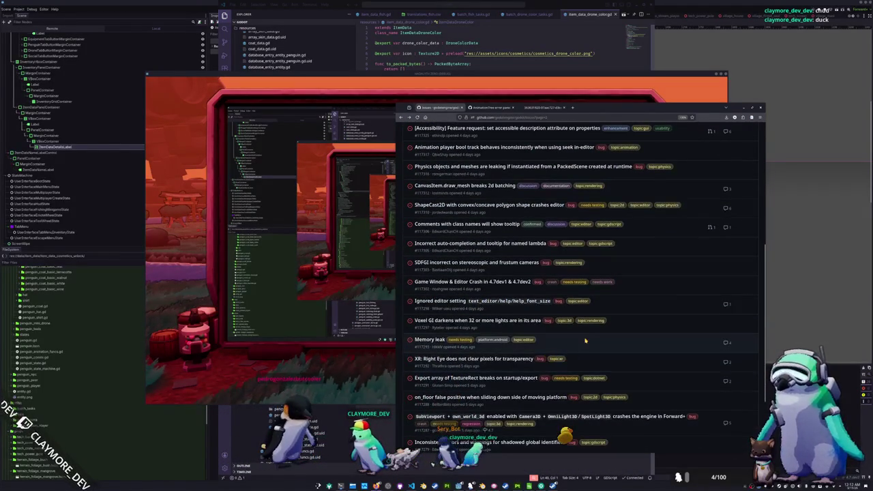
scroll(613, 334, down, 2)
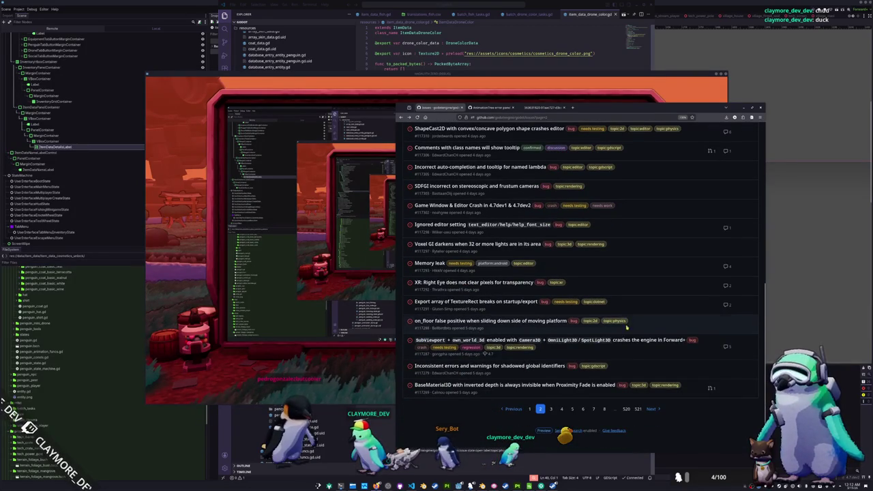
scroll(616, 347, up, 1)
scroll(614, 348, up, 7)
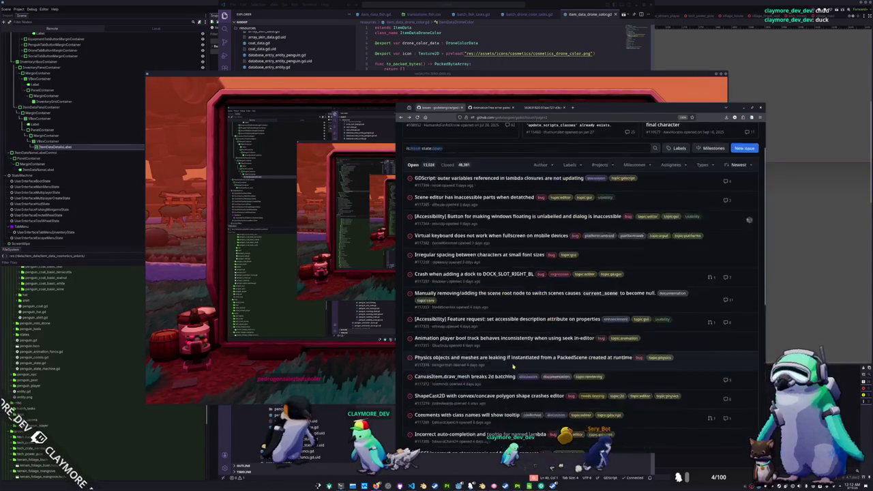
scroll(513, 366, up, 2)
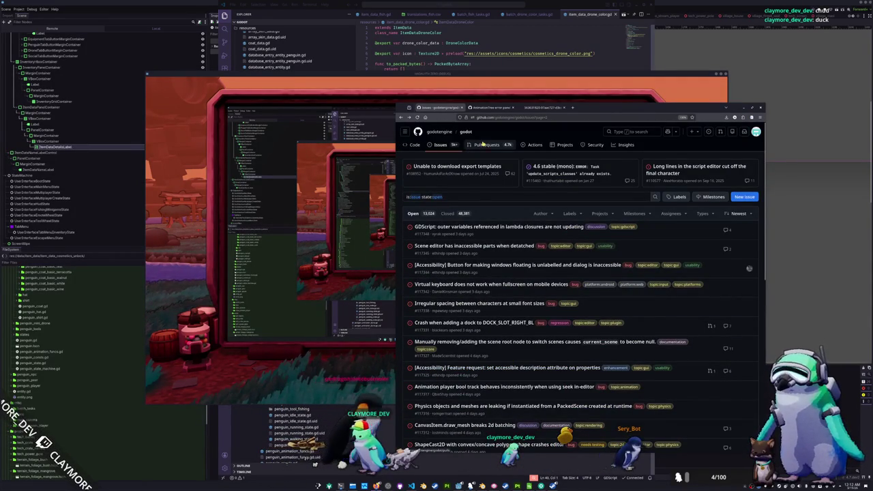
key(g)
key(p)
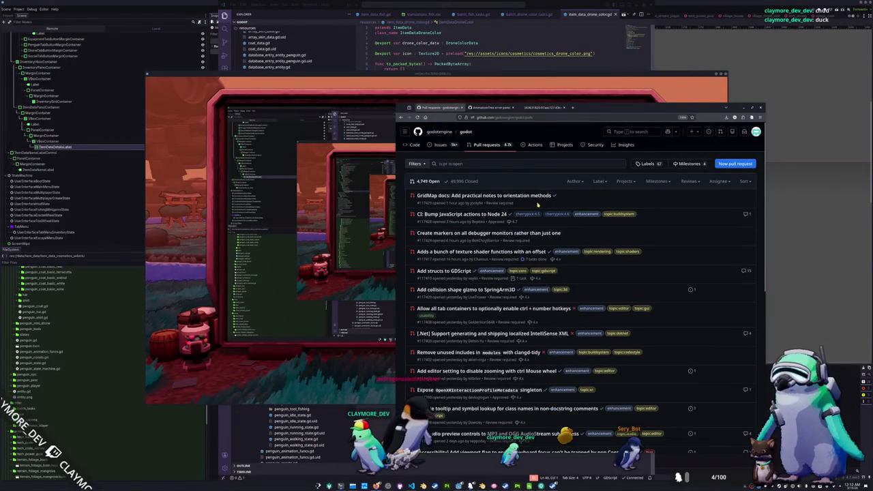
Step: Open PR #117370, 'Core: Optimize string formatting and allocation in String::get_with_code_lines'
scroll(529, 246, down, 5)
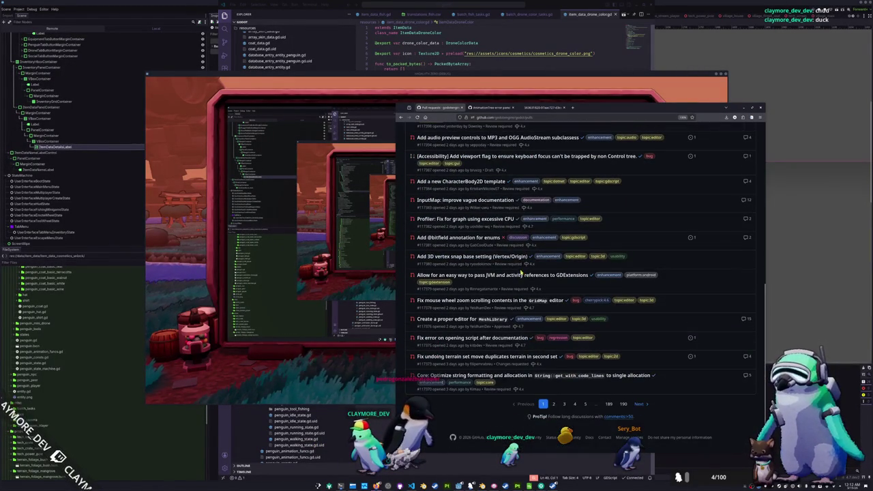
mouse_move(547, 378)
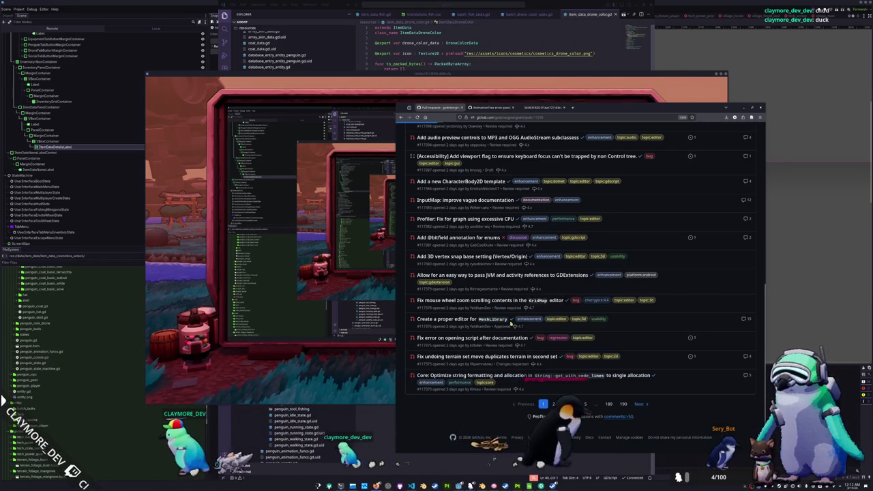
click(518, 375)
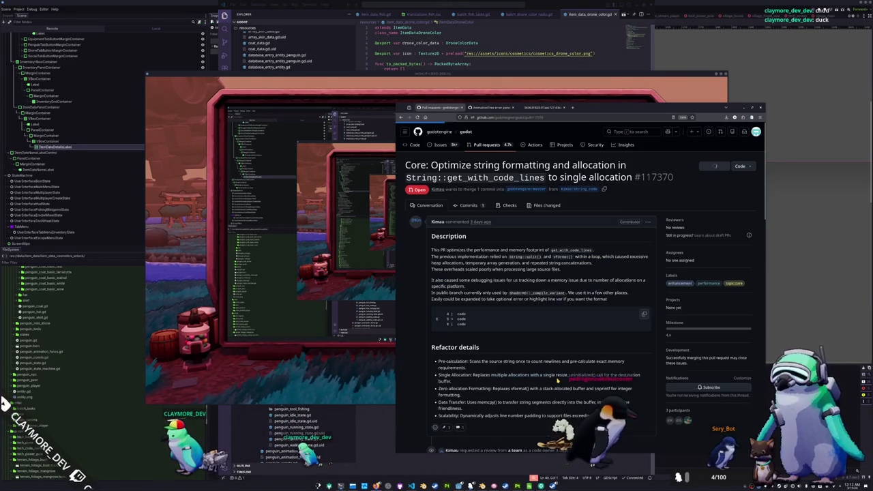
Step: Read the PR comments, then view the author's profile with 1,682 contributions last year
scroll(482, 307, down, 5)
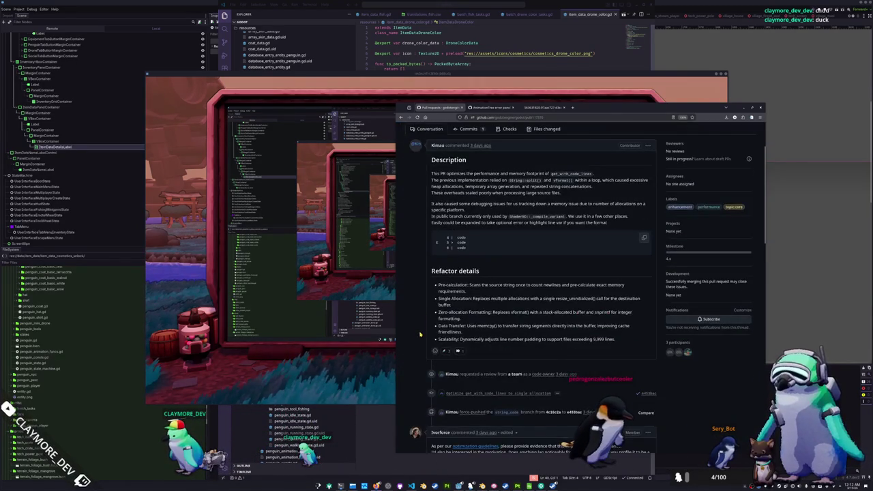
scroll(423, 328, down, 3)
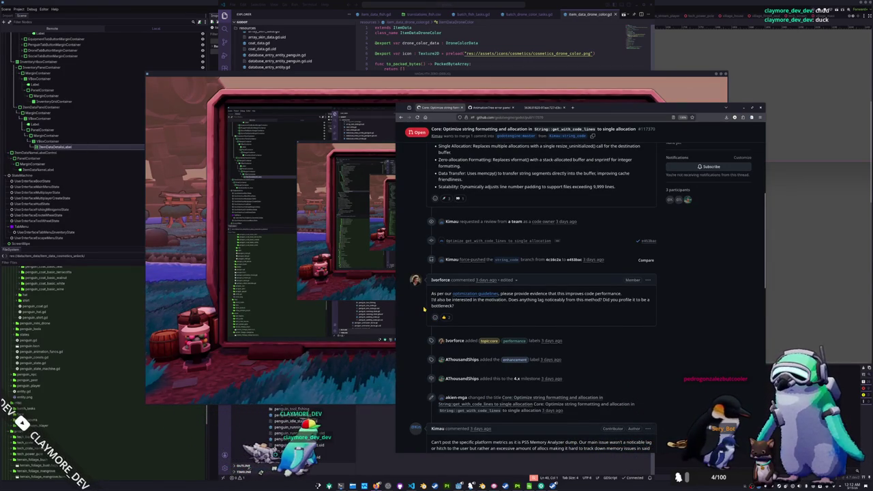
scroll(423, 309, down, 9)
scroll(423, 310, down, 5)
scroll(423, 310, up, 5)
scroll(423, 312, up, 3)
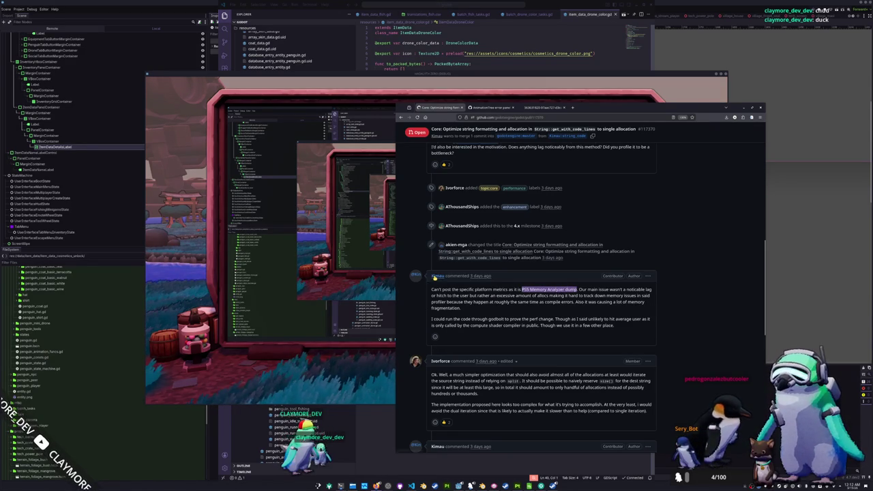
click(435, 276)
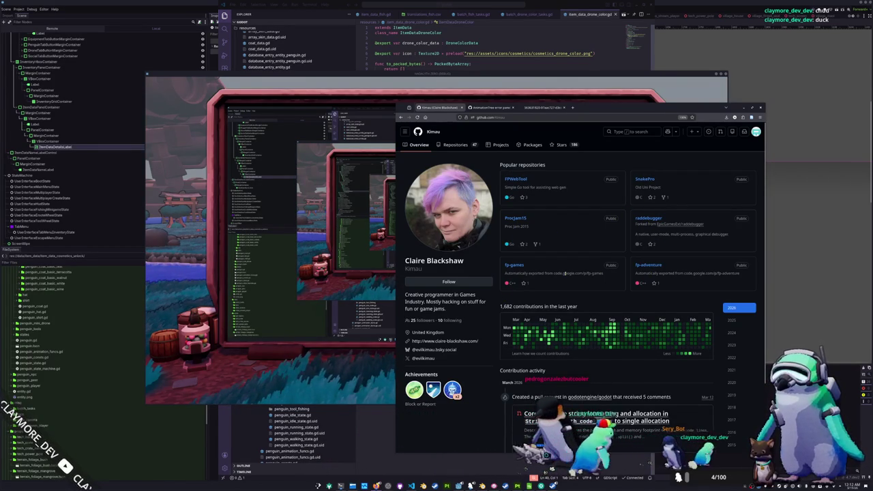
scroll(553, 283, down, 2)
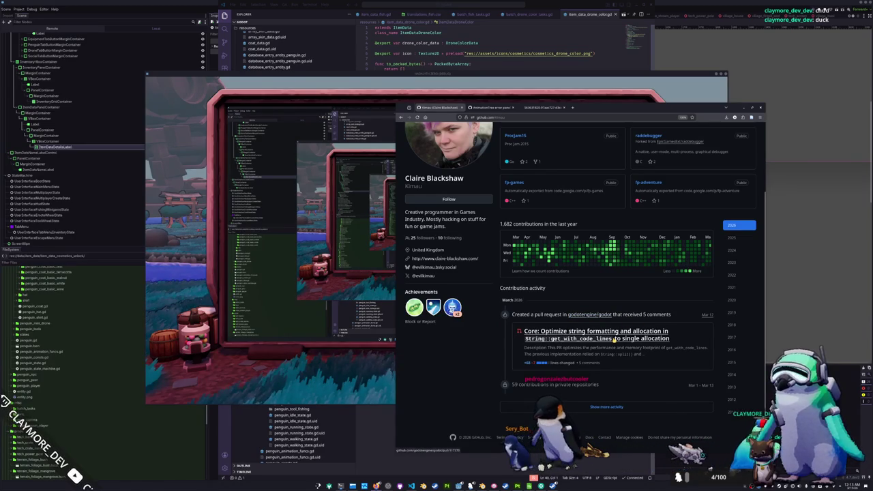
mouse_move(616, 339)
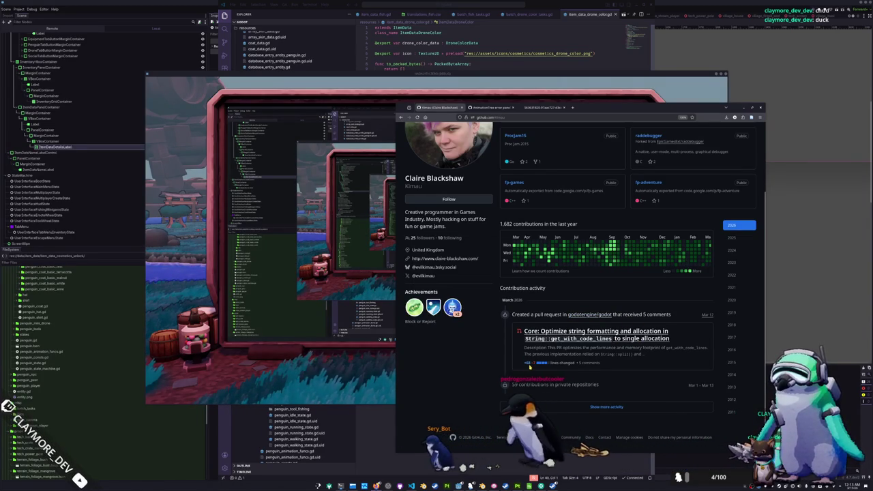
scroll(474, 373, up, 2)
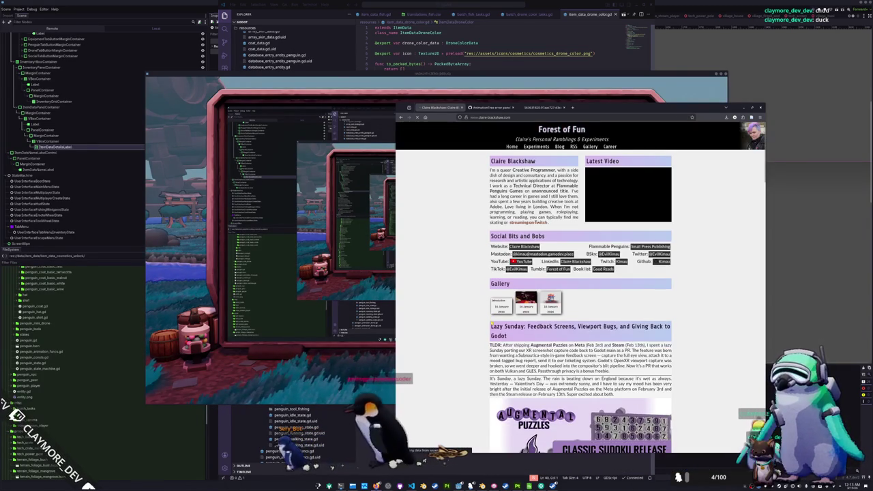
scroll(476, 305, down, 5)
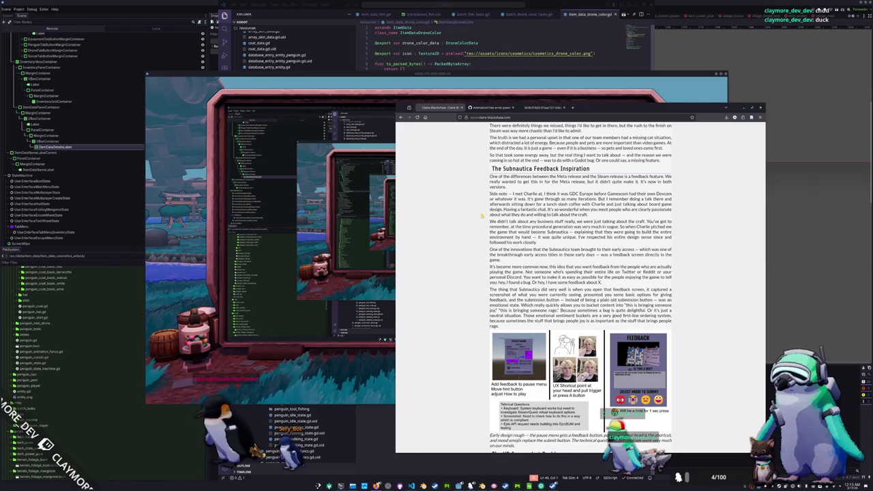
scroll(481, 215, down, 5)
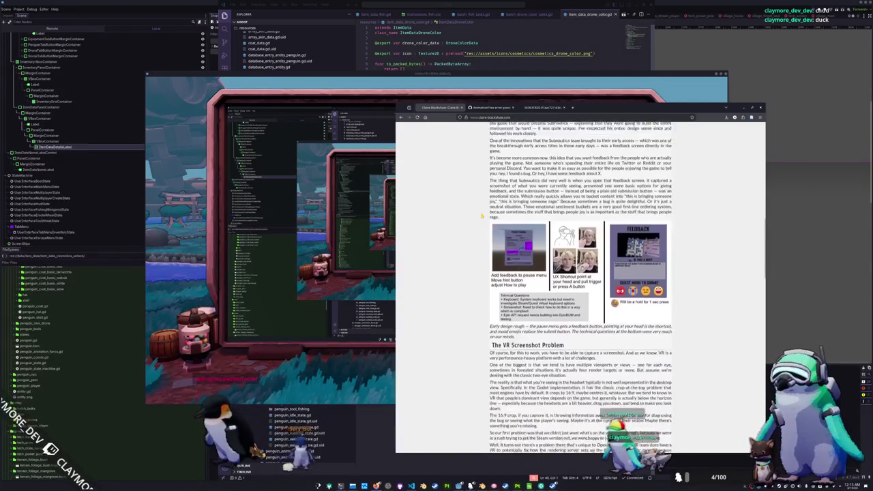
scroll(482, 216, down, 5)
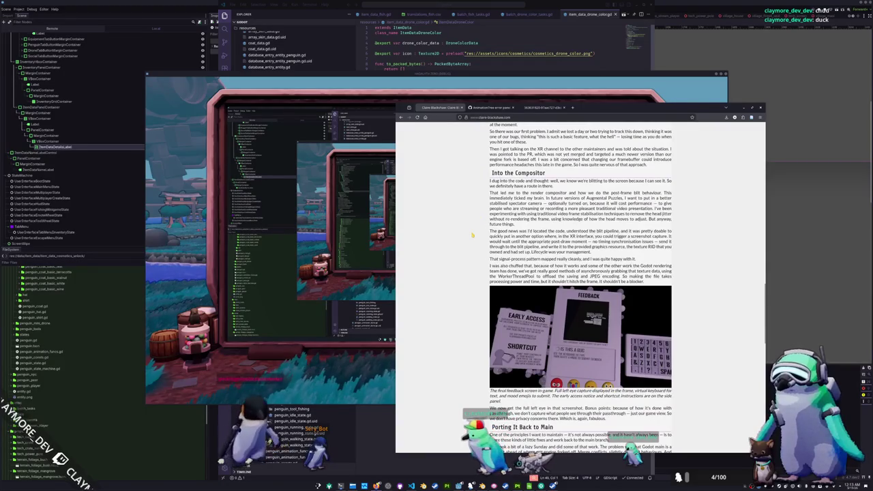
scroll(471, 235, down, 2)
scroll(471, 235, down, 5)
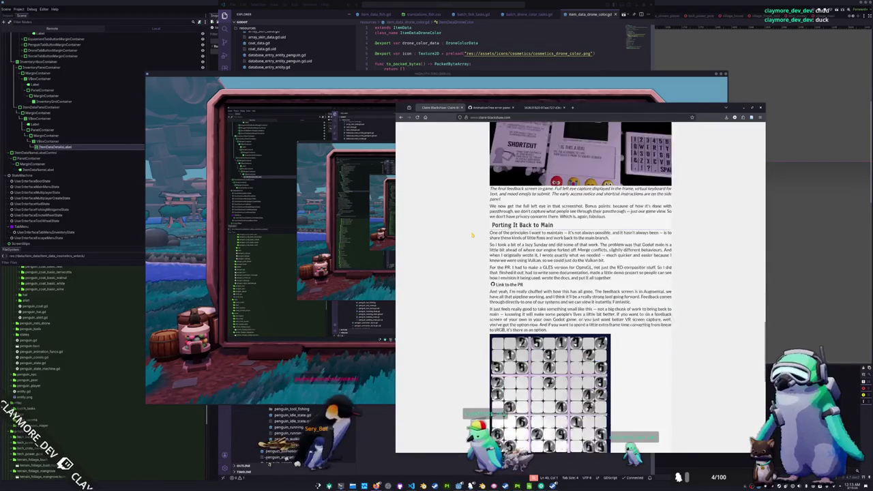
scroll(471, 235, down, 2)
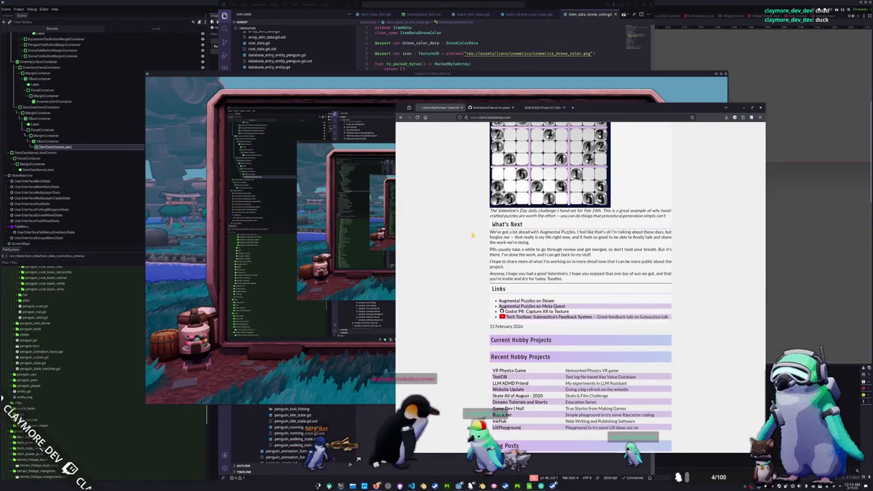
scroll(471, 236, down, 2)
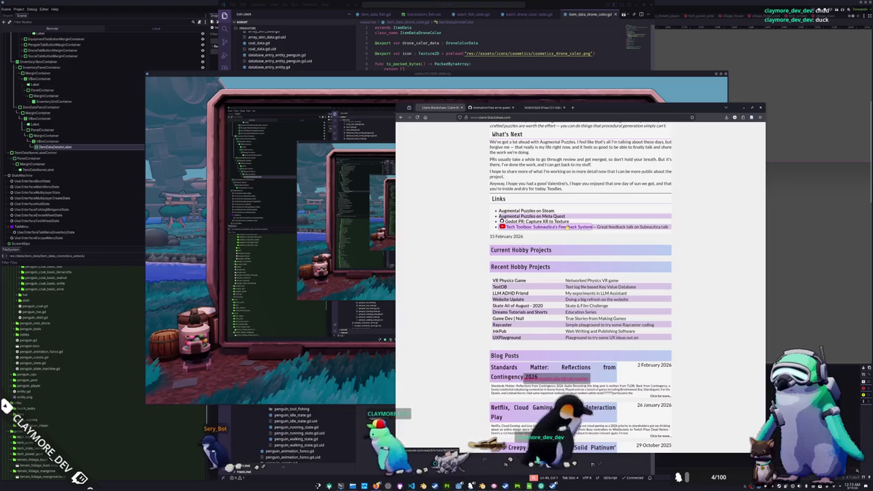
scroll(484, 257, down, 1)
scroll(484, 258, up, 15)
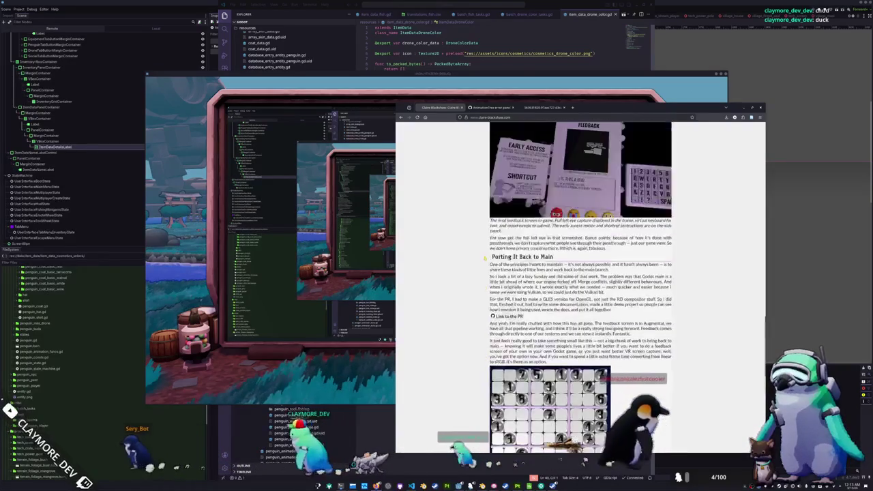
scroll(483, 259, up, 15)
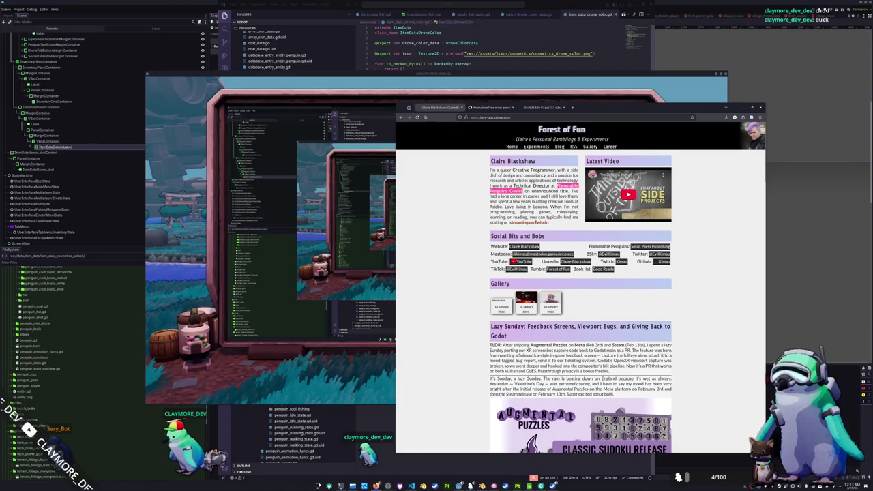
right_click(512, 191)
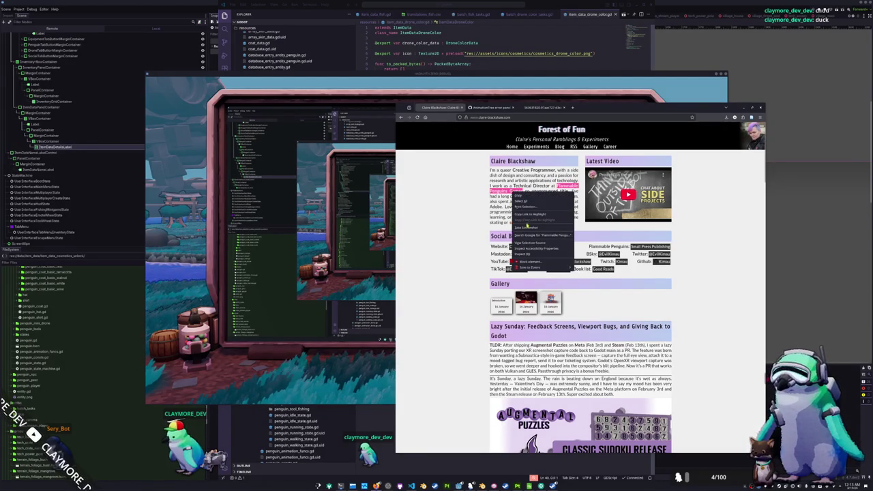
Step: Open the Flammable Penguins Games landing page in a new tab and switch between it and the blog
click(536, 236)
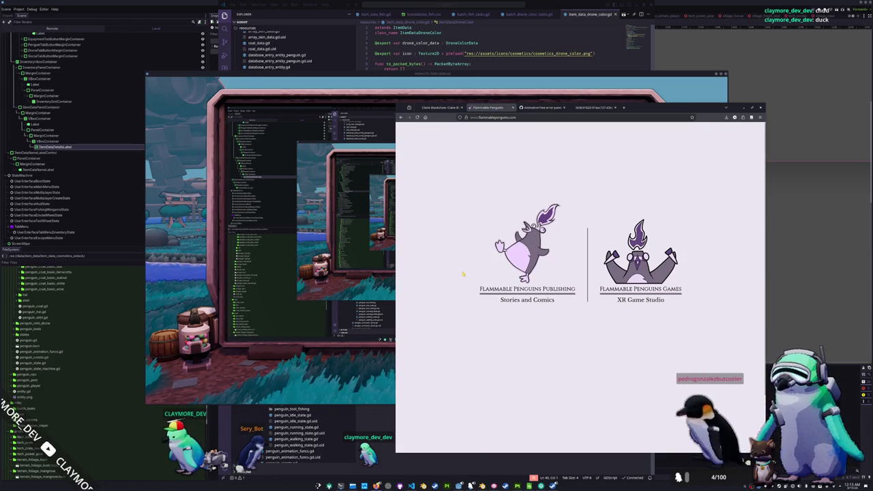
click(450, 110)
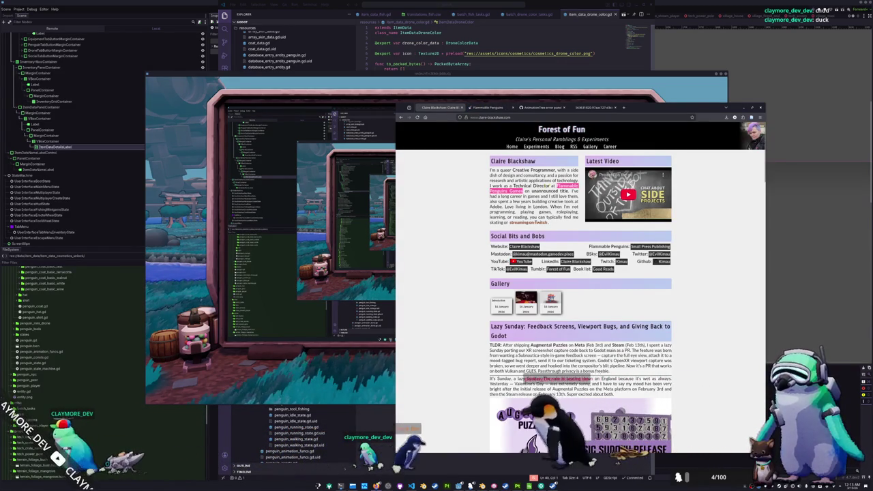
click(488, 108)
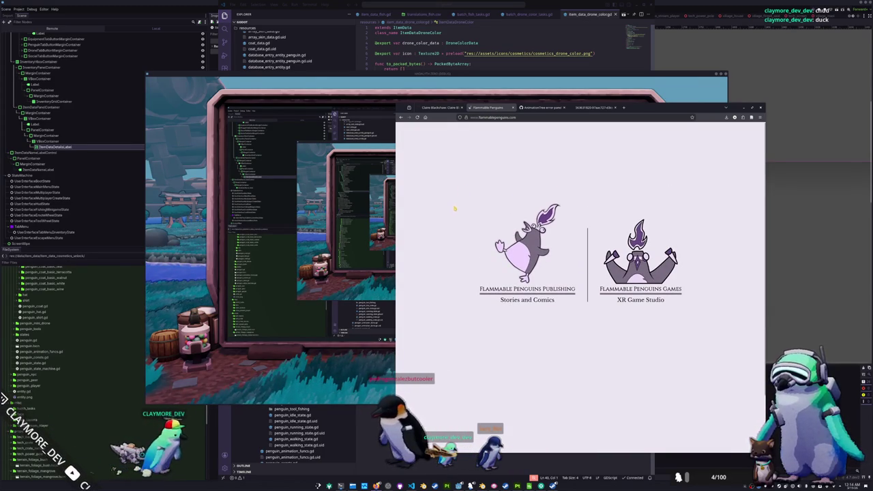
click(443, 107)
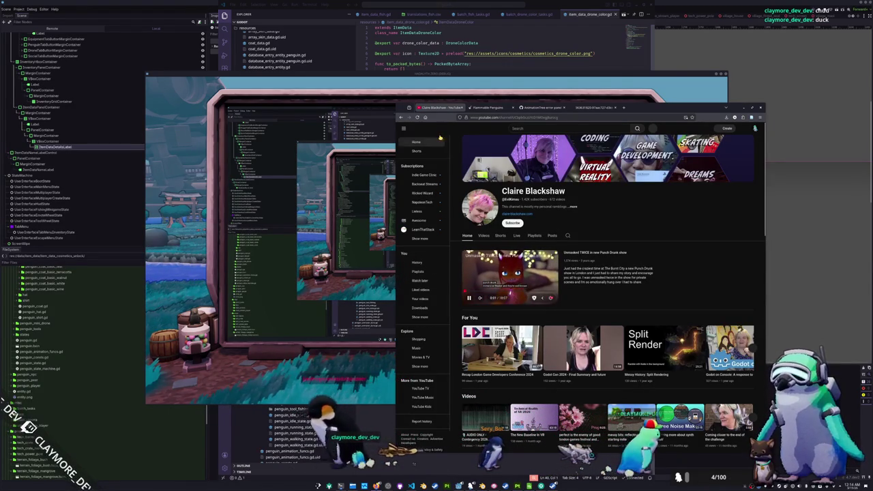
Step: Close the YouTube, Flammable Penguins and GitHub tabs, then switch to the 'green icefish' image search
middle_click(448, 108)
middle_click(448, 108)
middle_click(448, 108)
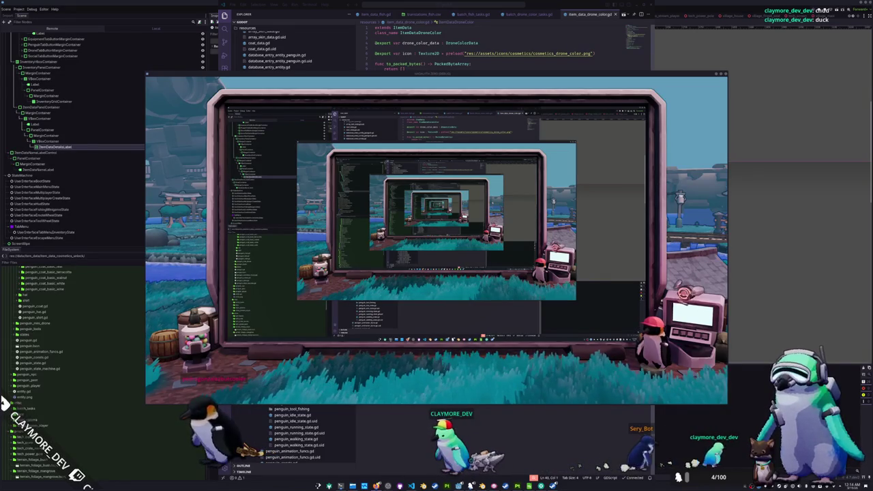
key(alt+Tab)
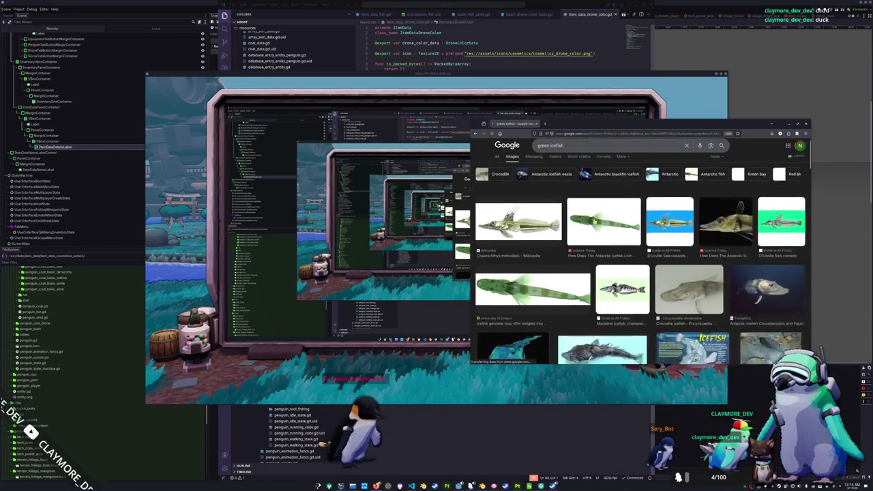
Step: Change the image search from 'green icefish' to 'crocodile icefish'
scroll(641, 273, down, 5)
scroll(641, 272, up, 5)
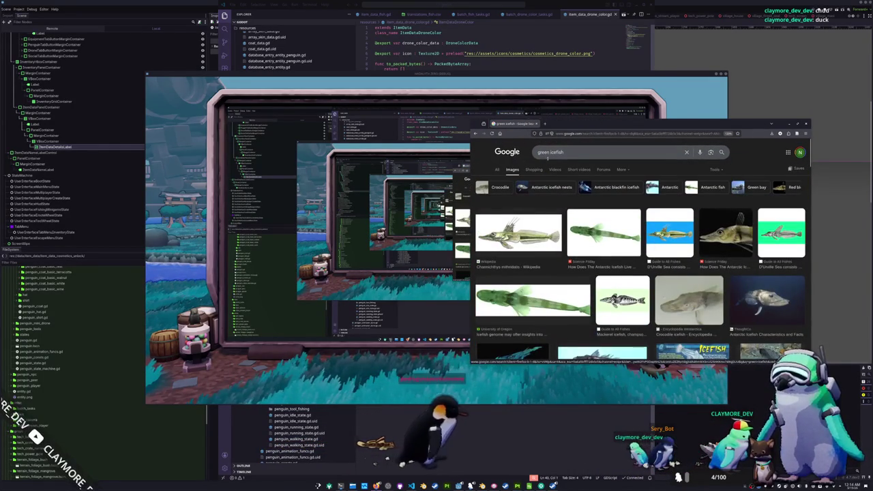
double_click(542, 152)
text(crocodil)
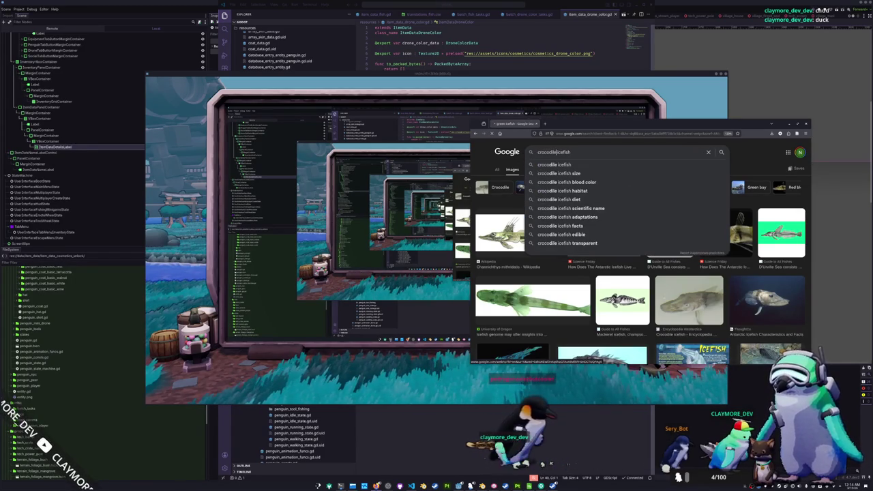
key(Return)
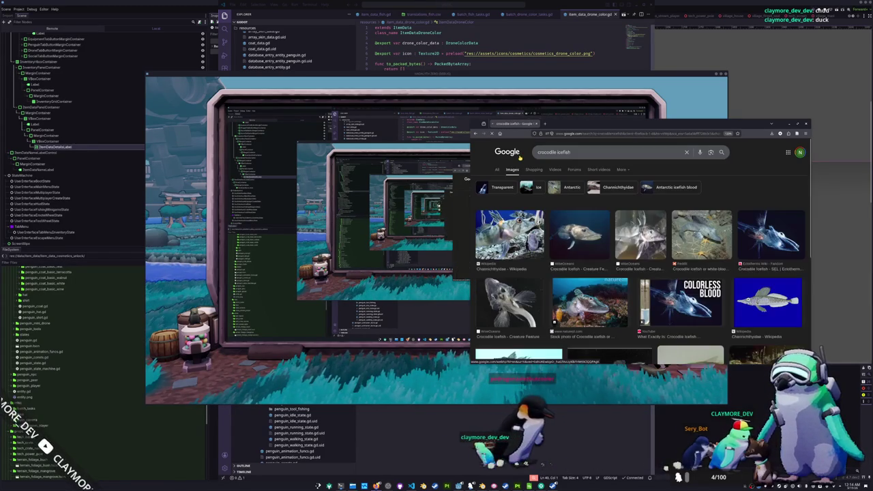
Step: Scroll down through the crocodile icefish photos and diagrams
scroll(639, 259, down, 3)
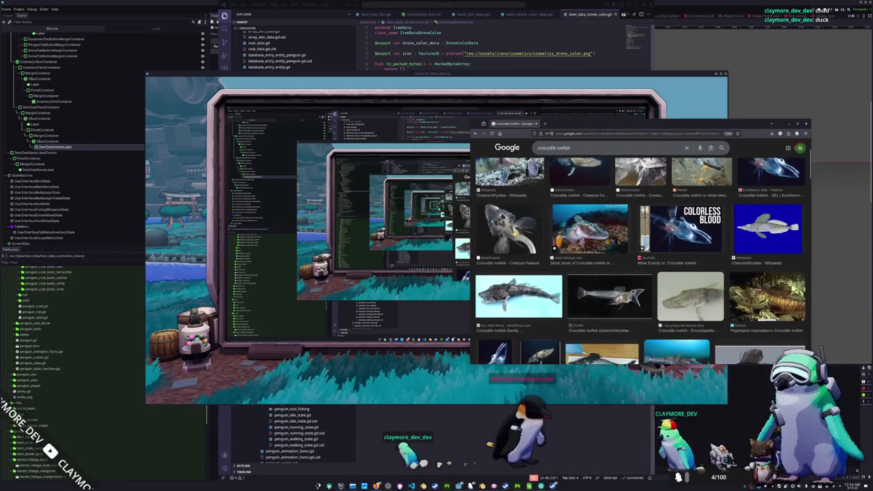
scroll(610, 266, down, 2)
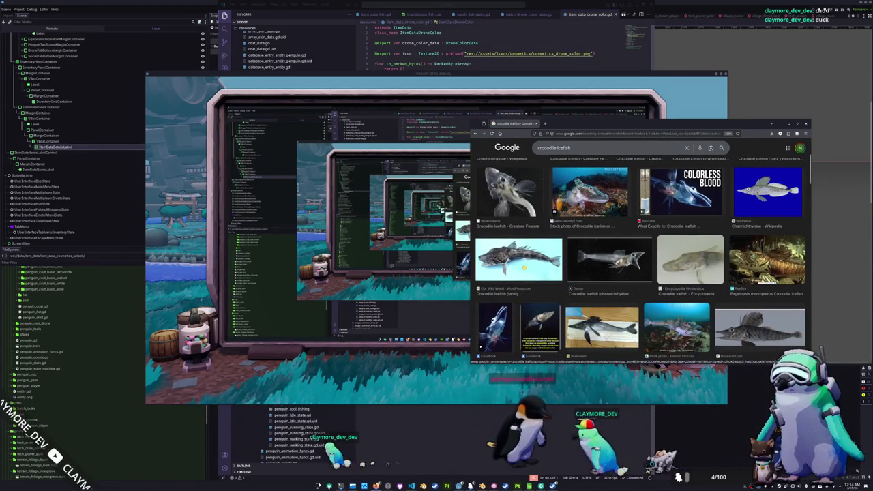
scroll(610, 265, down, 5)
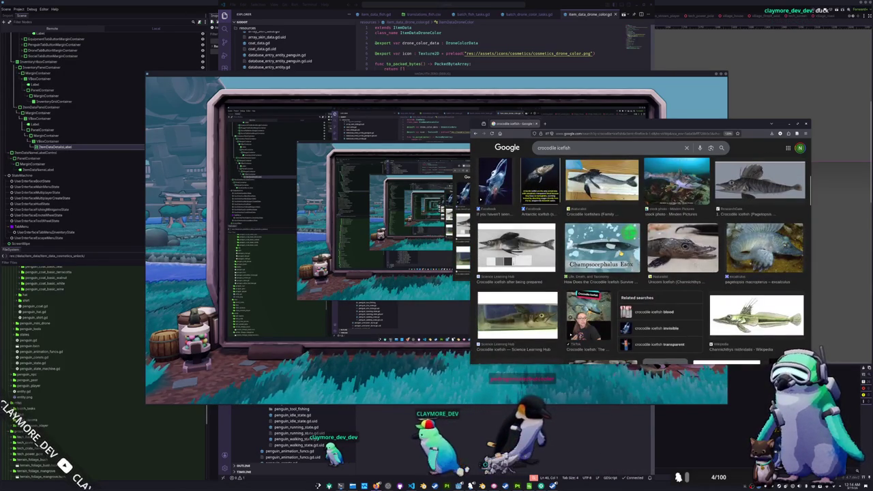
scroll(655, 255, down, 2)
scroll(654, 255, down, 5)
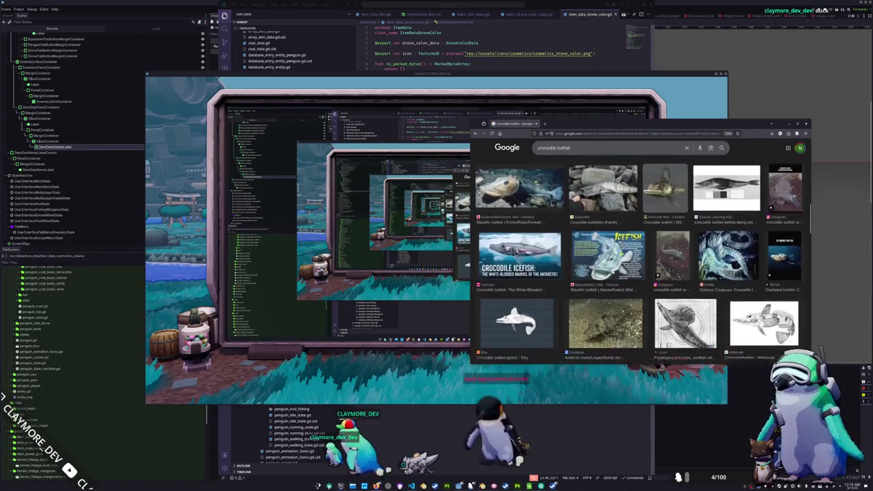
scroll(621, 253, down, 5)
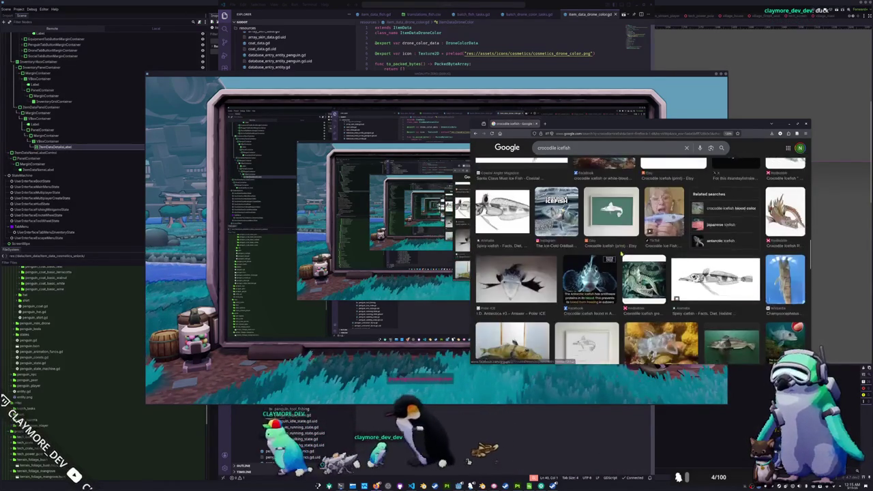
scroll(621, 253, down, 8)
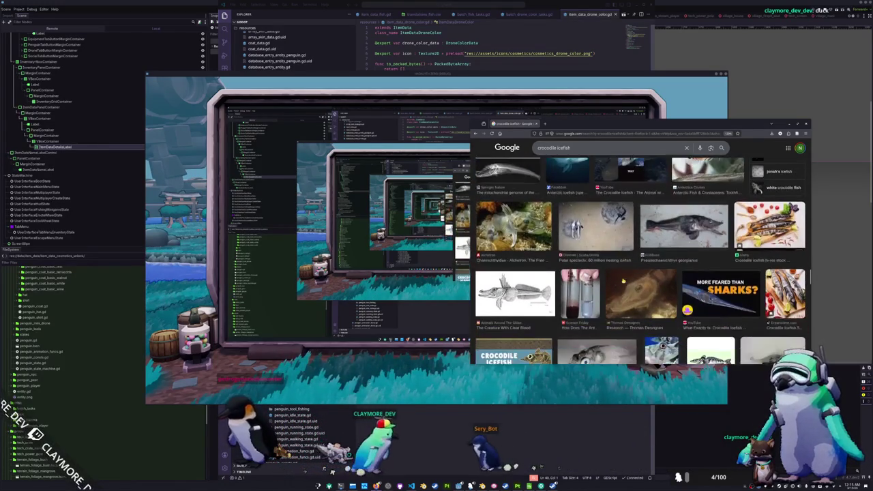
scroll(623, 280, down, 2)
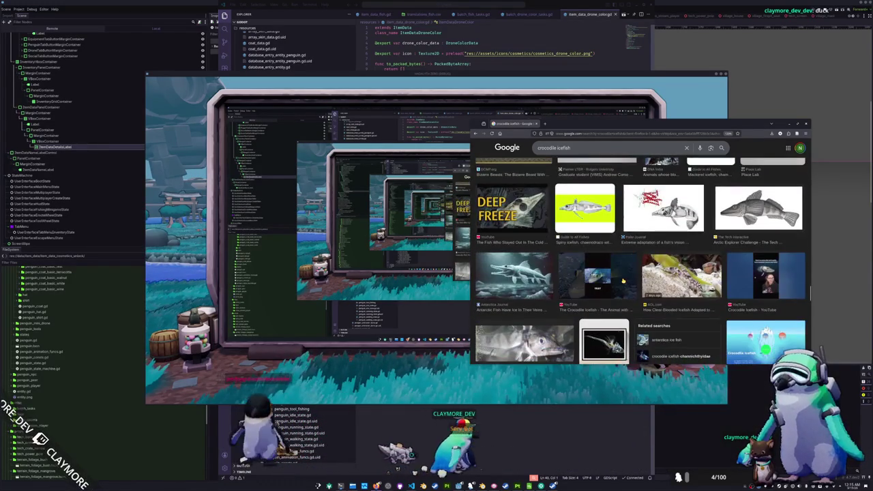
scroll(622, 280, down, 2)
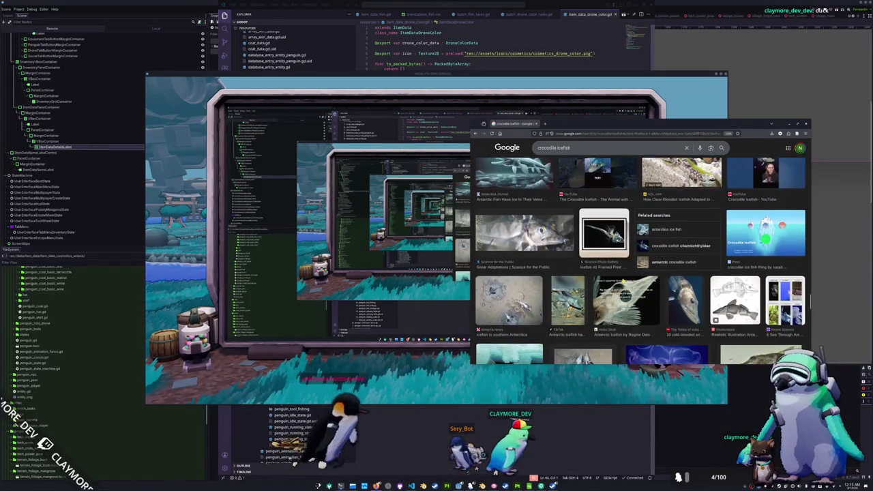
scroll(622, 280, down, 2)
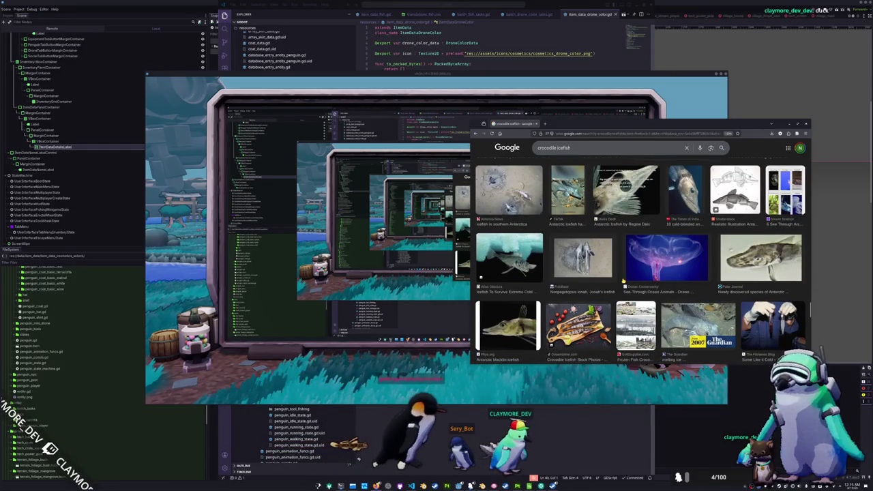